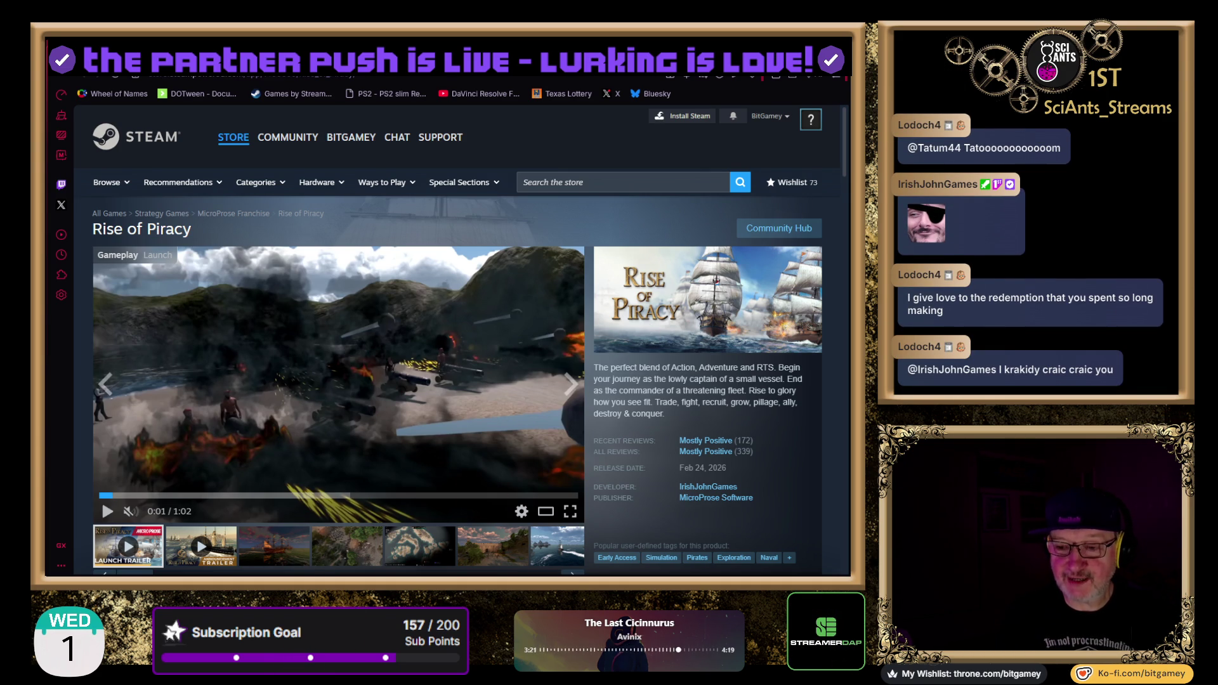
Scroll the Rise of Piracy page past the trailer to the In Library and review panels
scroll(457, 343, down, 5)
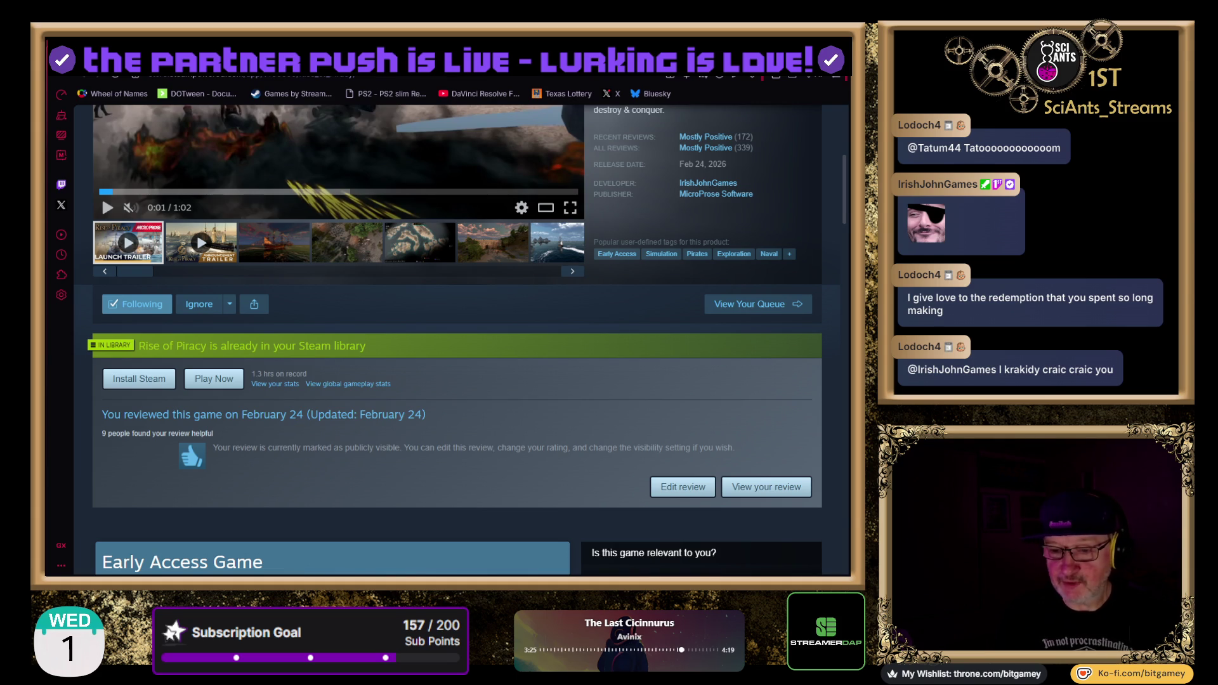
scroll(456, 342, up, 4)
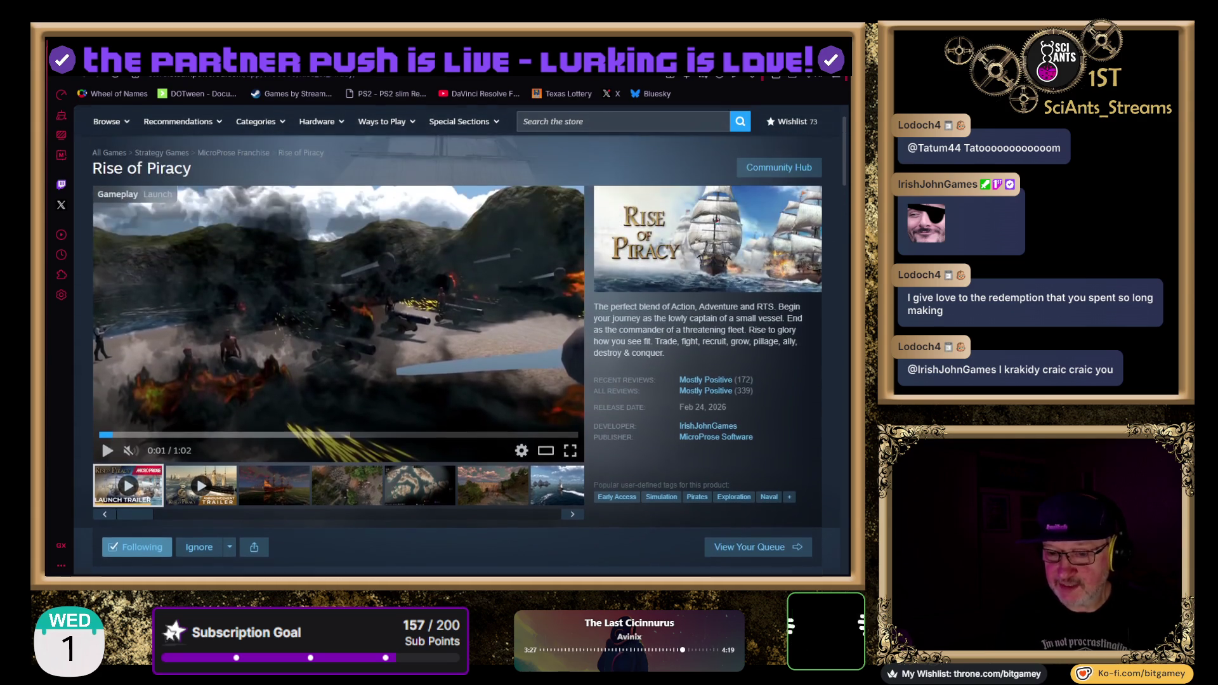
scroll(457, 343, up, 1)
scroll(457, 342, down, 2)
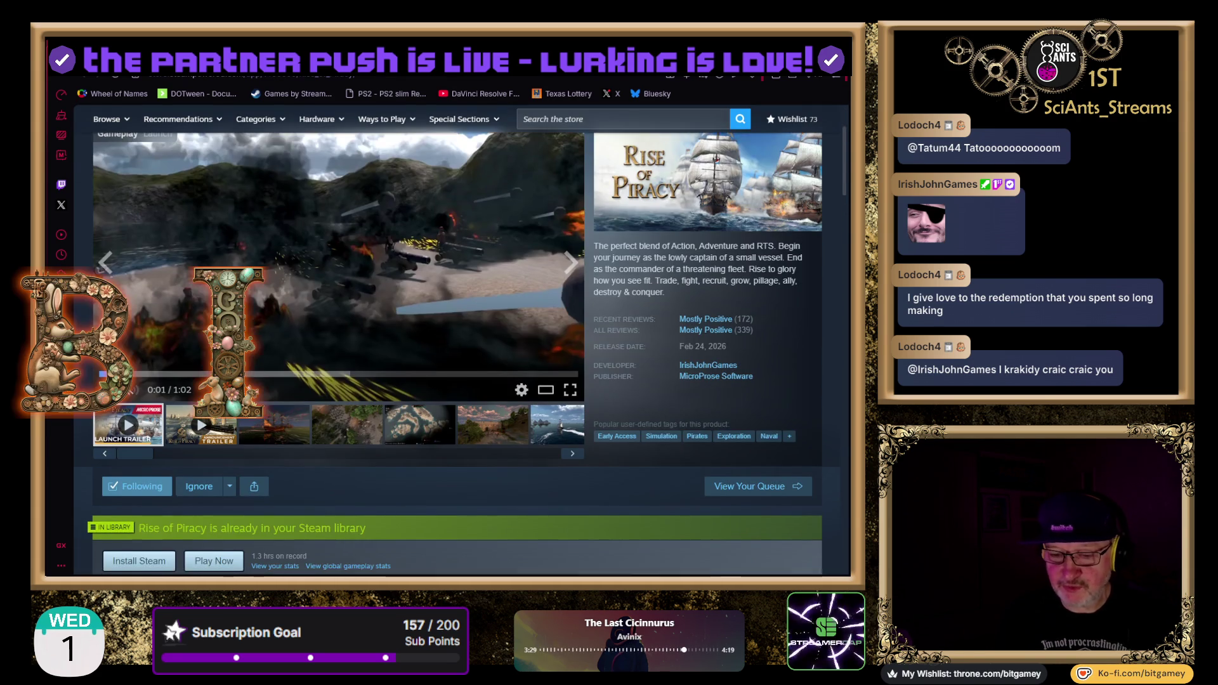
scroll(457, 342, down, 1)
scroll(457, 343, down, 2)
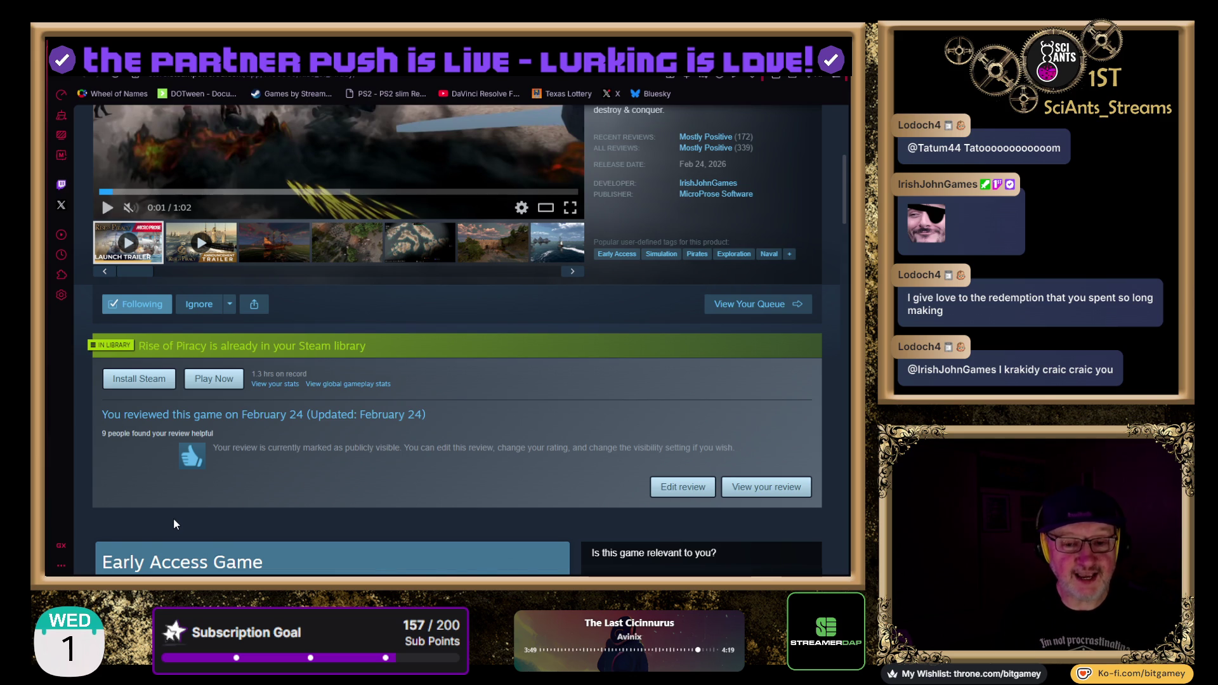
scroll(176, 524, down, 1)
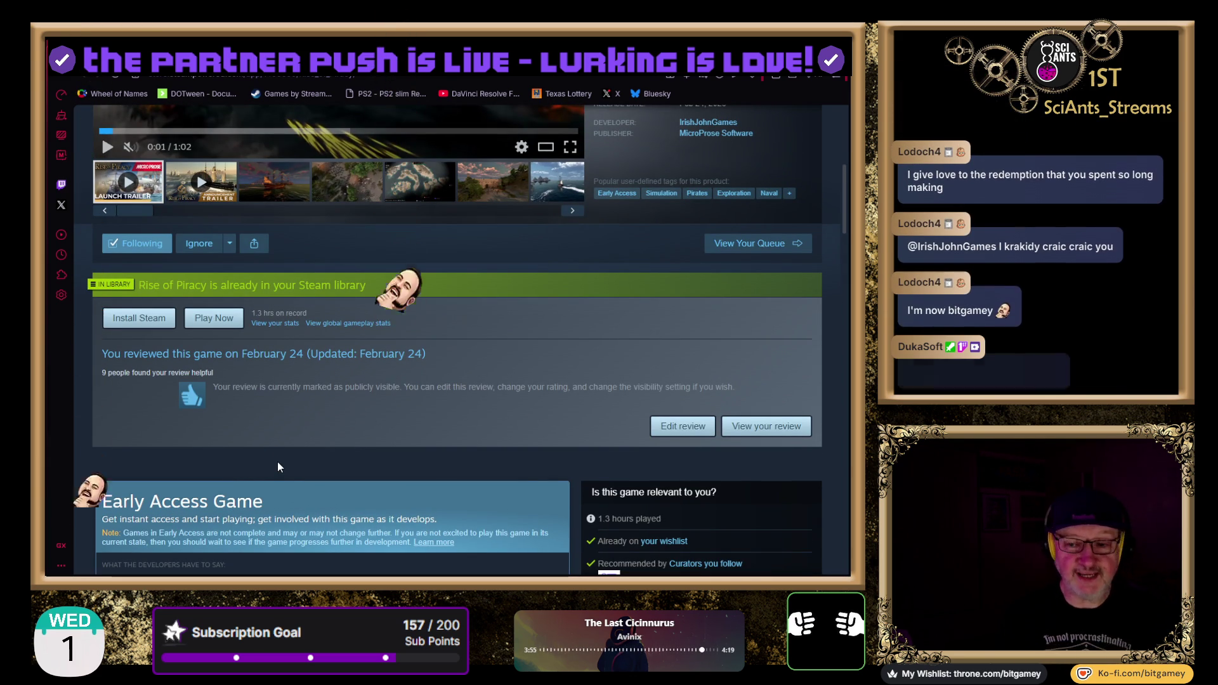
scroll(395, 373, down, 2)
Scroll down to Buy Rise of Piracy and Recent Events, then back up toward the trailer
scroll(380, 373, down, 4)
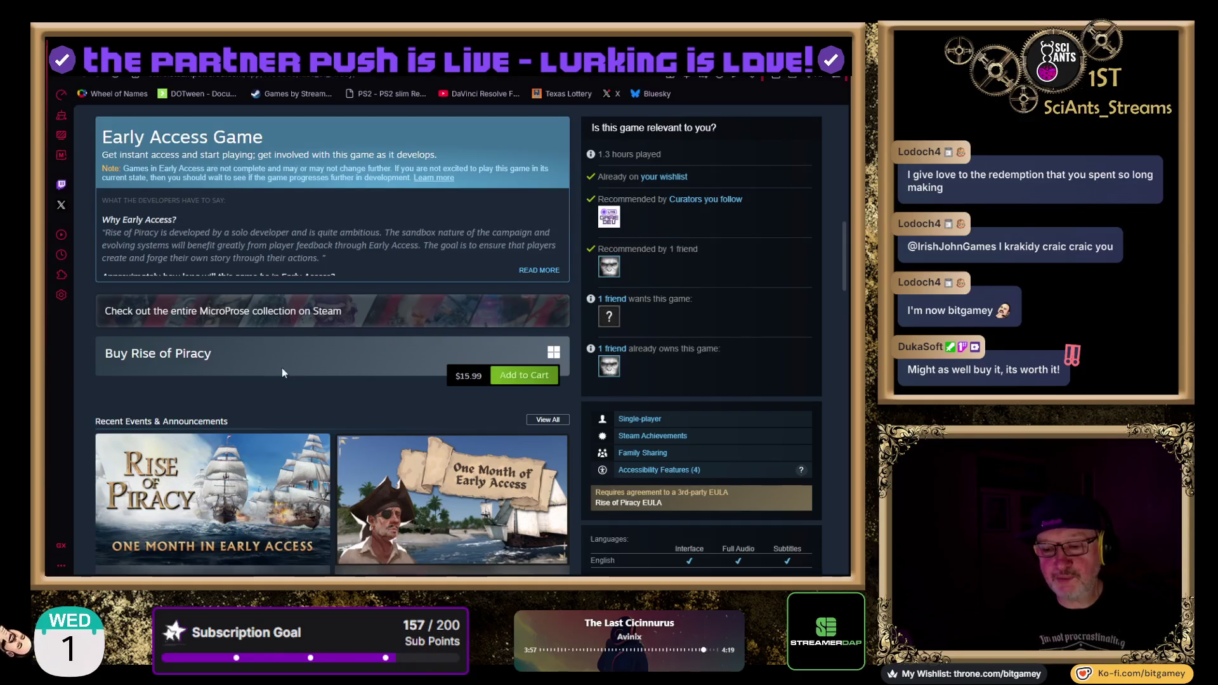
scroll(299, 306, down, 2)
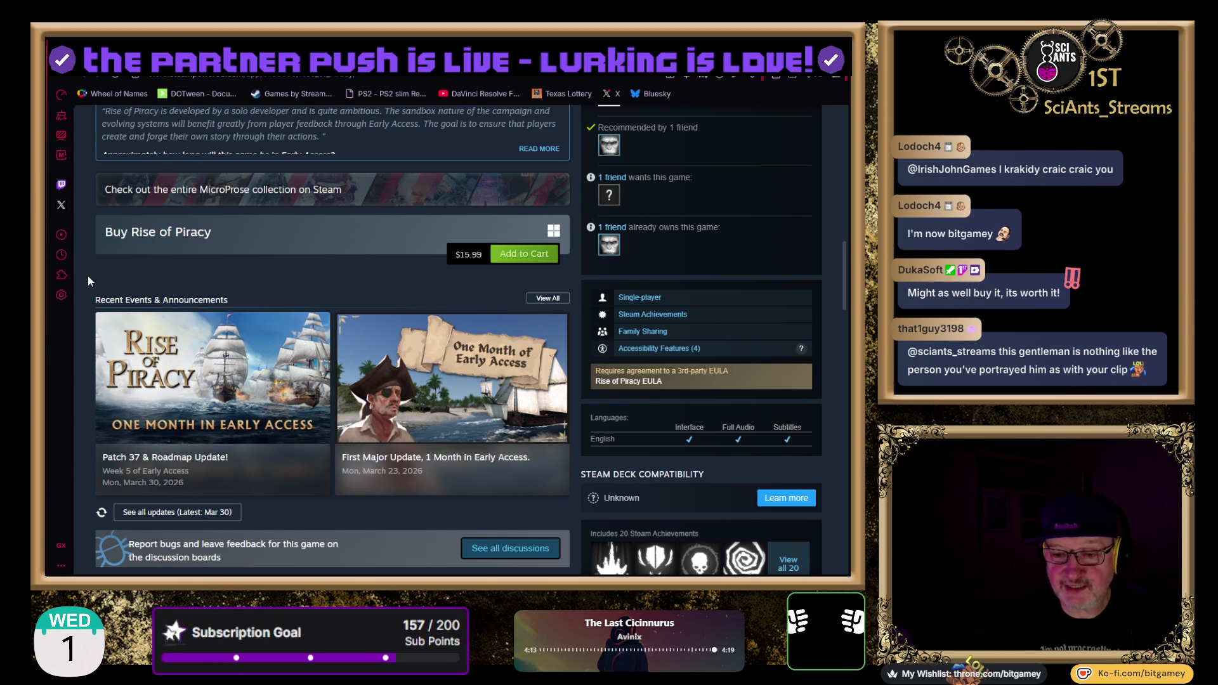
scroll(88, 275, up, 15)
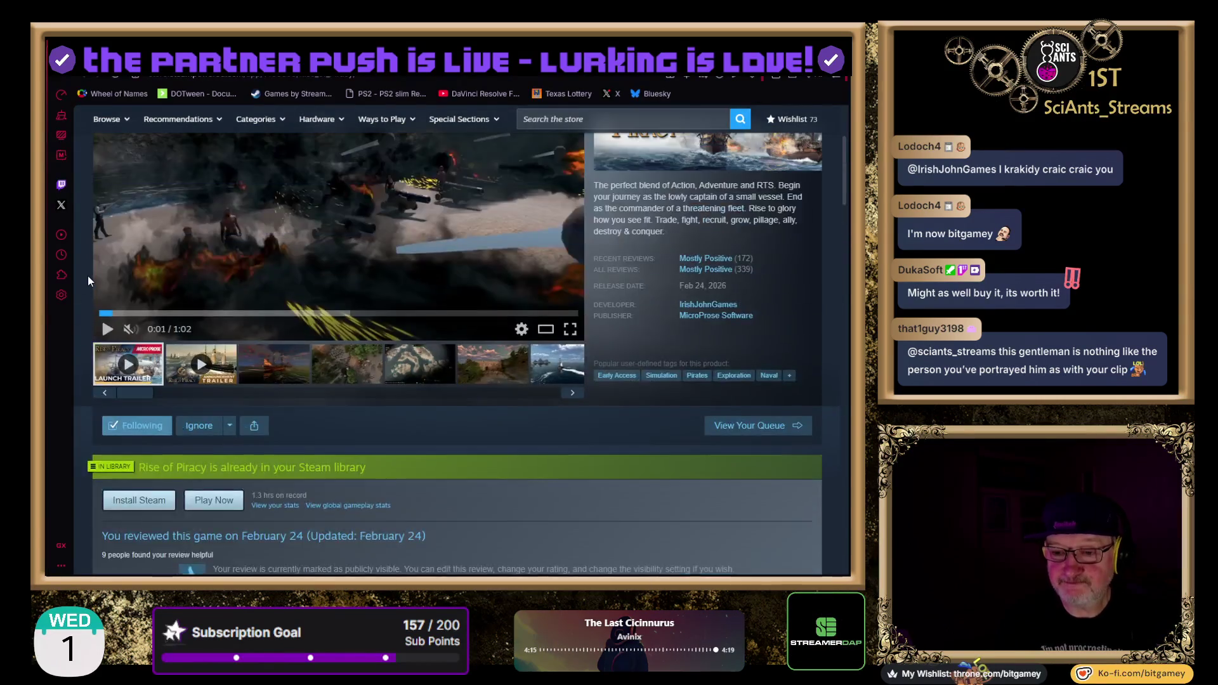
scroll(284, 321, down, 2)
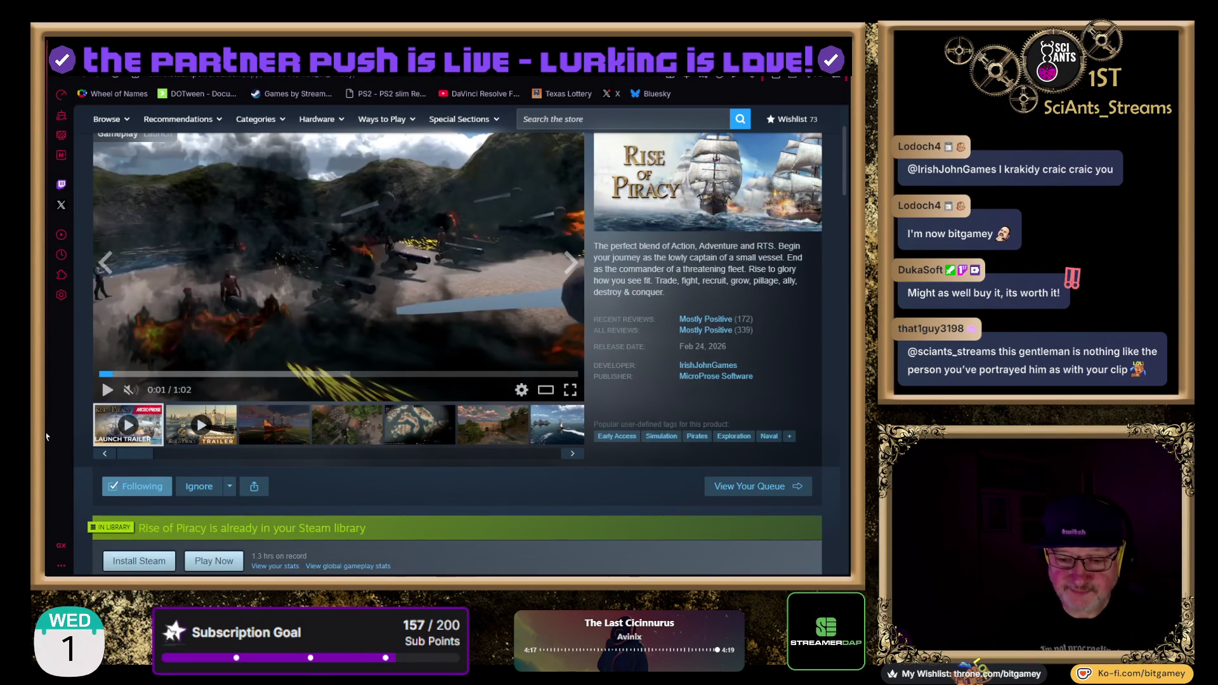
Unmute the Rise of Piracy launch trailer and set its volume fairly low
click(166, 391)
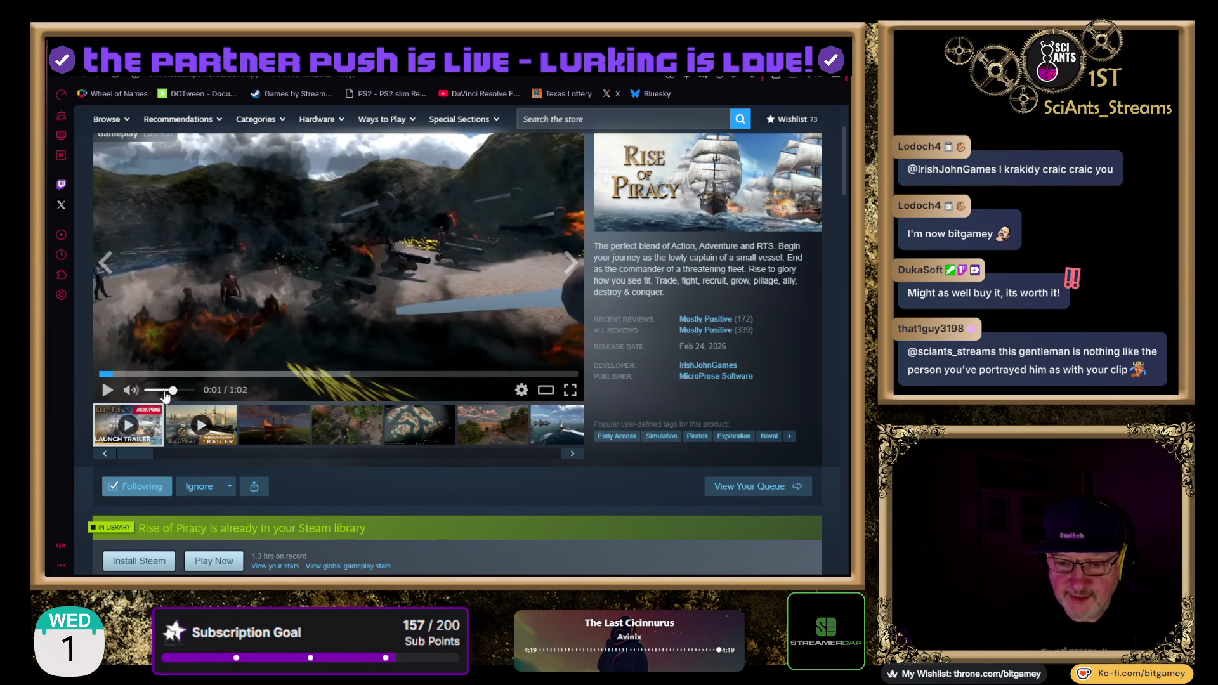
click(163, 391)
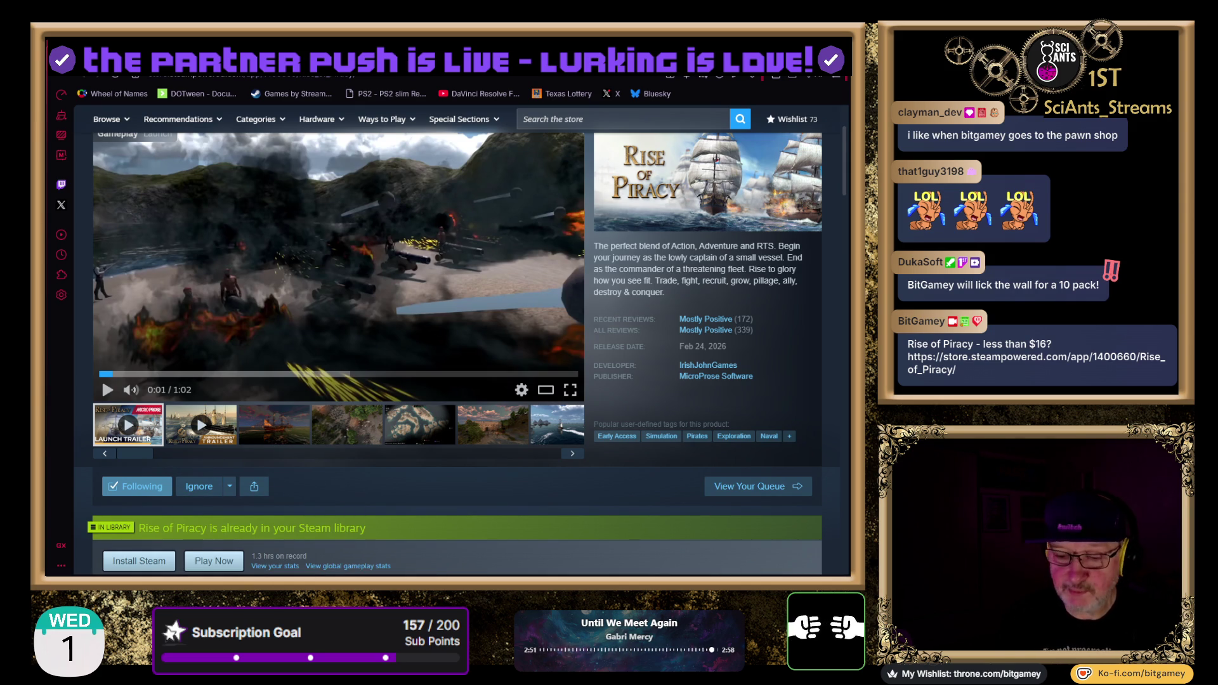
mouse_move(705, 329)
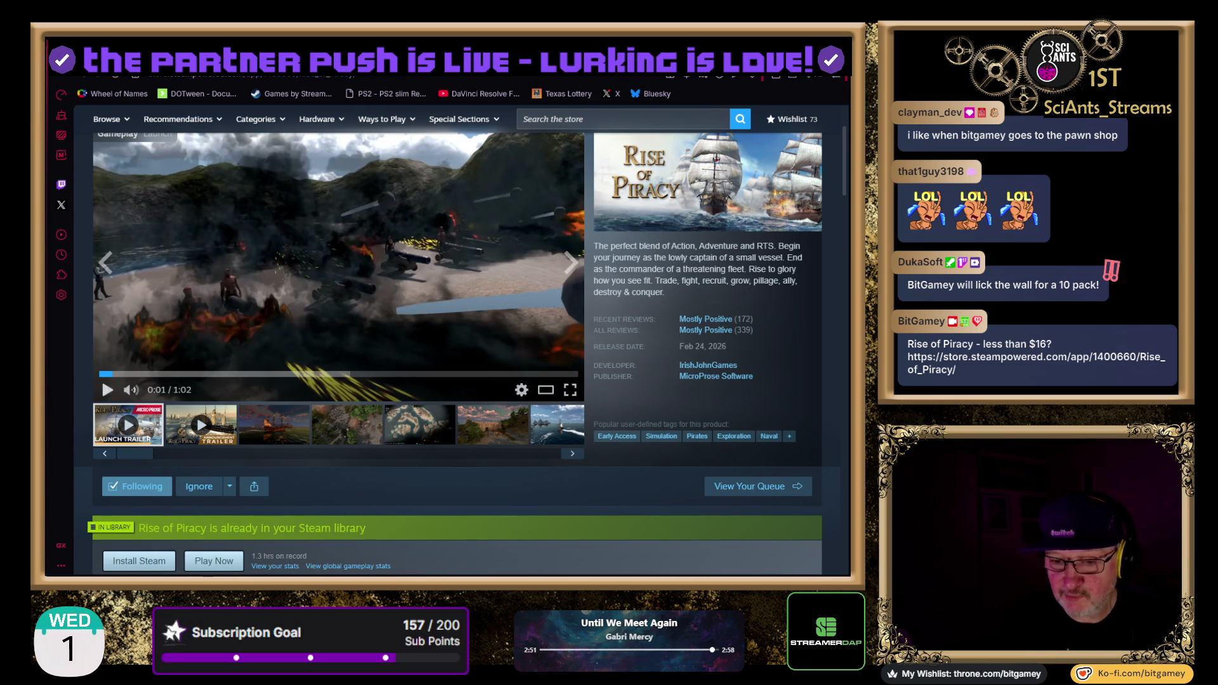
Restart the launch trailer at a lower volume and let it run into the second trailer
click(98, 375)
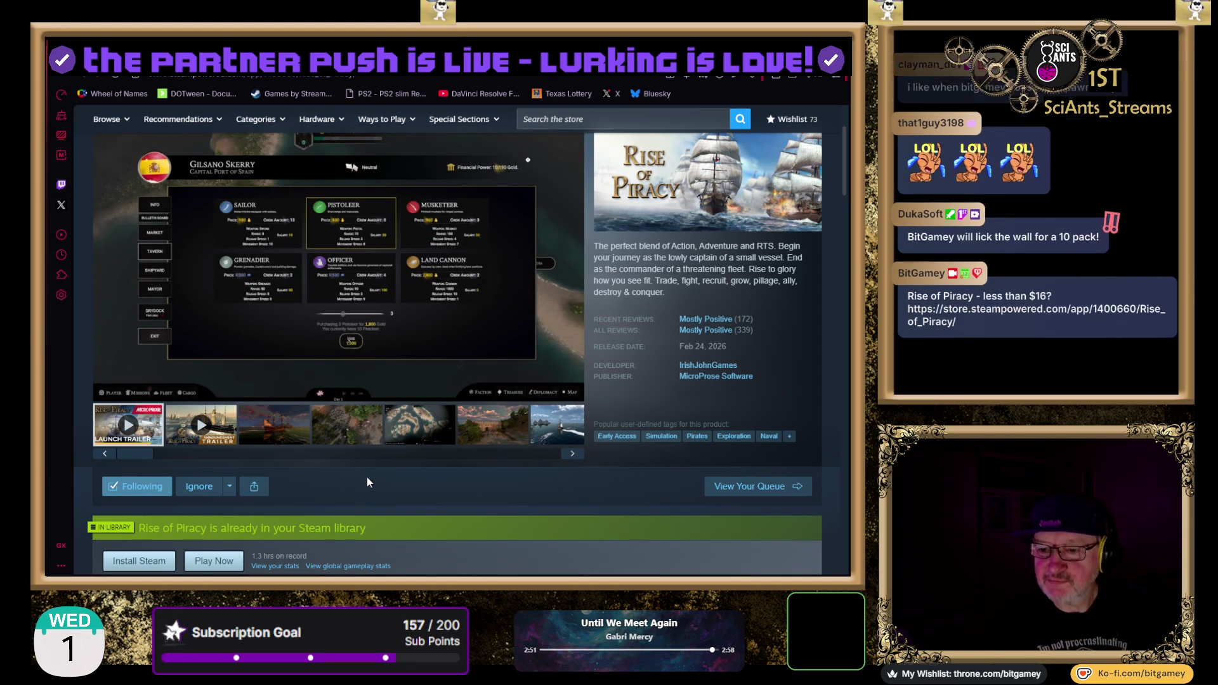
mouse_move(140, 348)
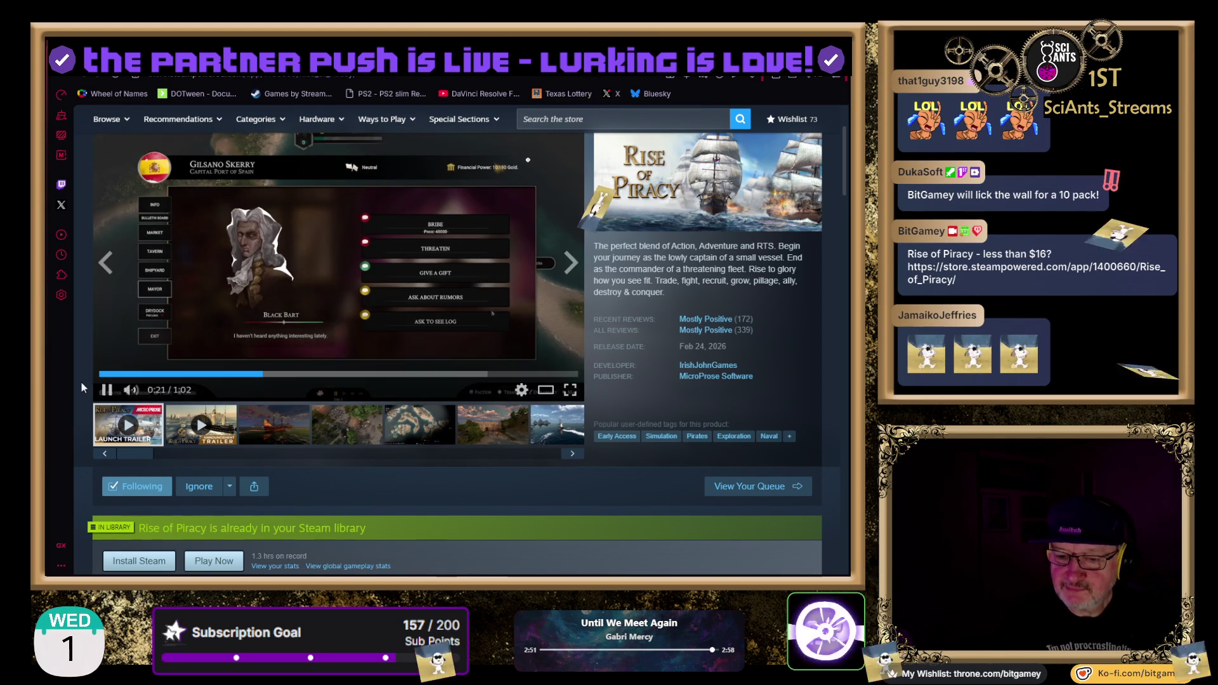
drag(161, 395, 154, 395)
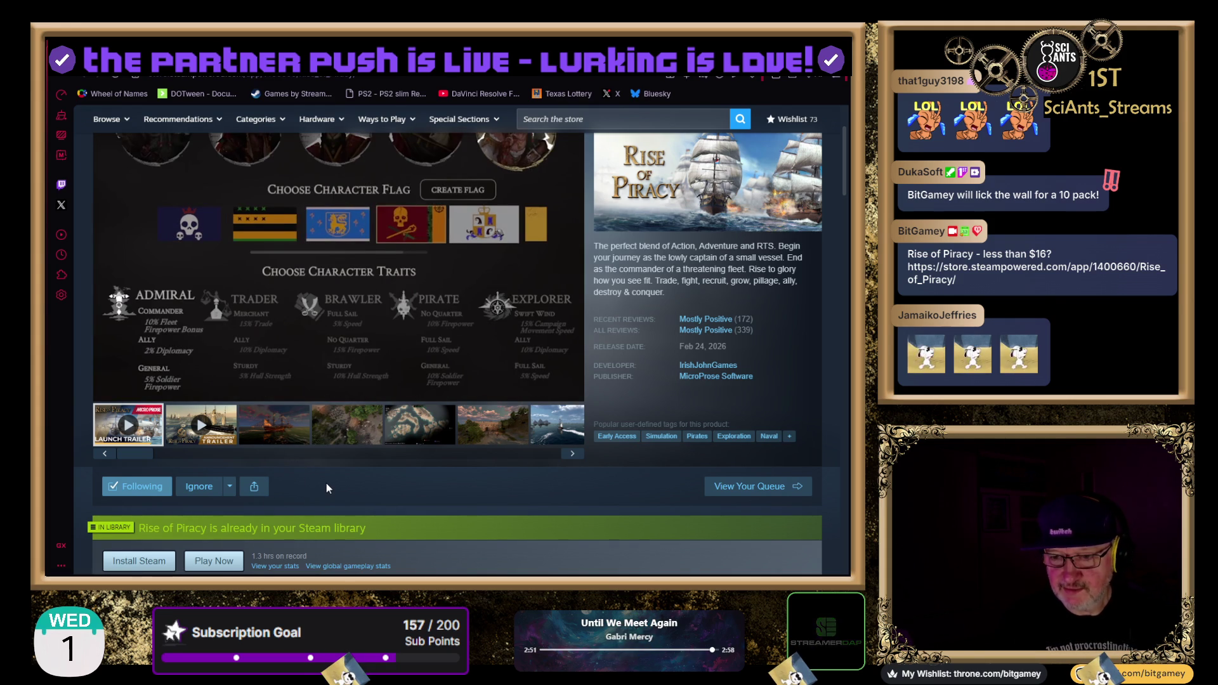
scroll(371, 477, up, 1)
scroll(462, 506, down, 1)
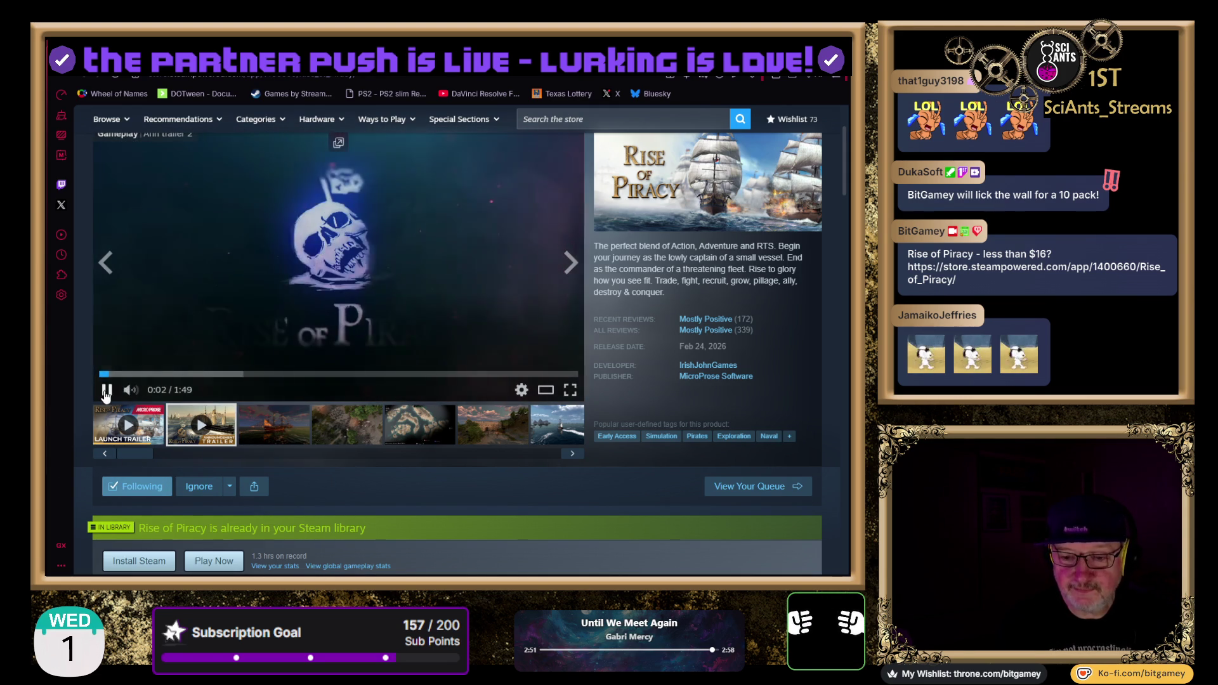
Play the second Rise of Piracy trailer through its ship battle footage
click(105, 392)
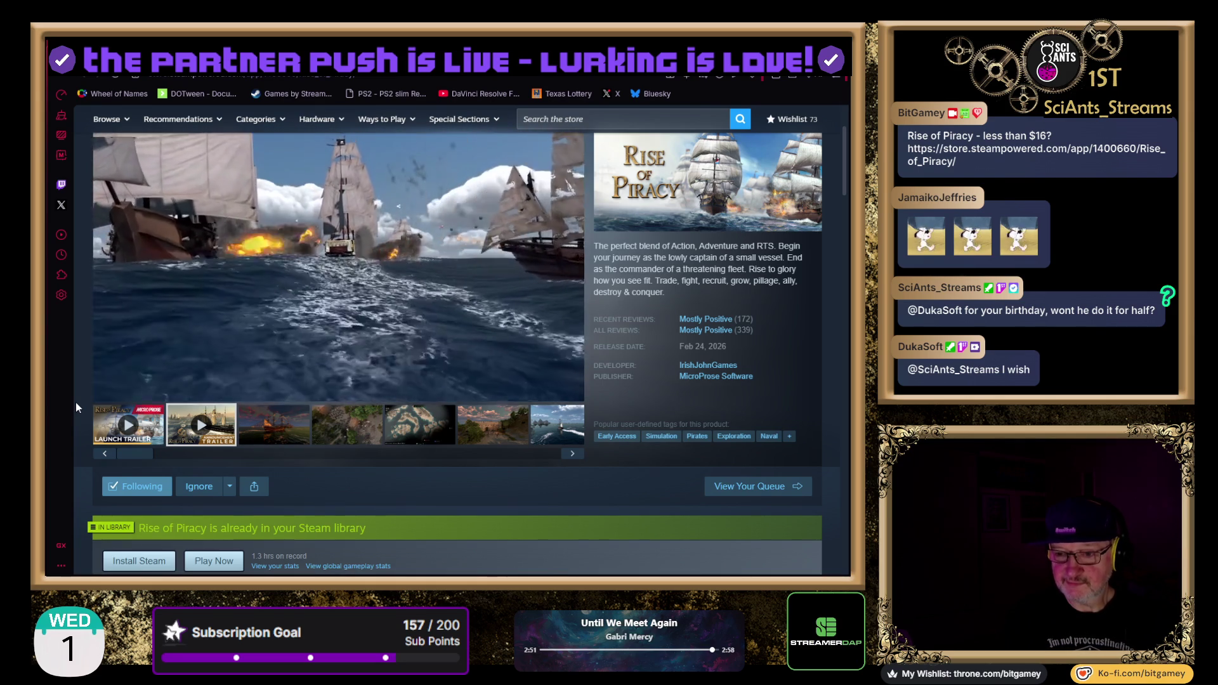
View the ship, fourth and island map screenshots, then switch to the Crazy Taxi video tab
mouse_move(257, 493)
click(273, 426)
click(341, 430)
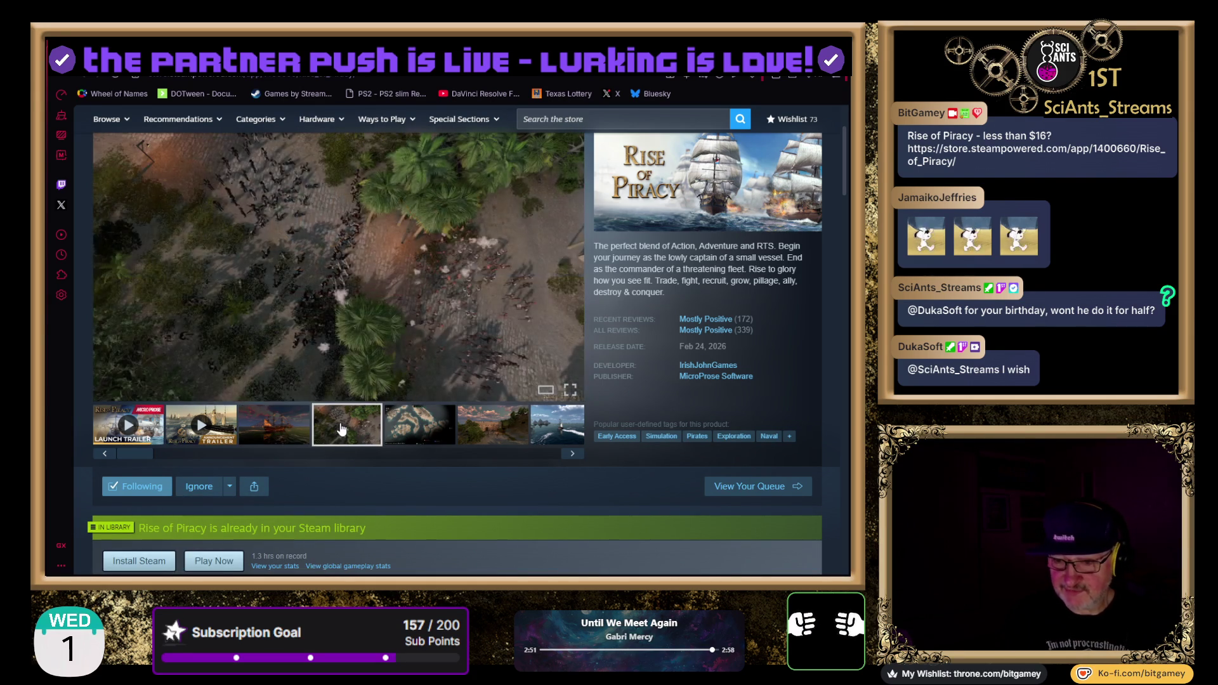
click(419, 439)
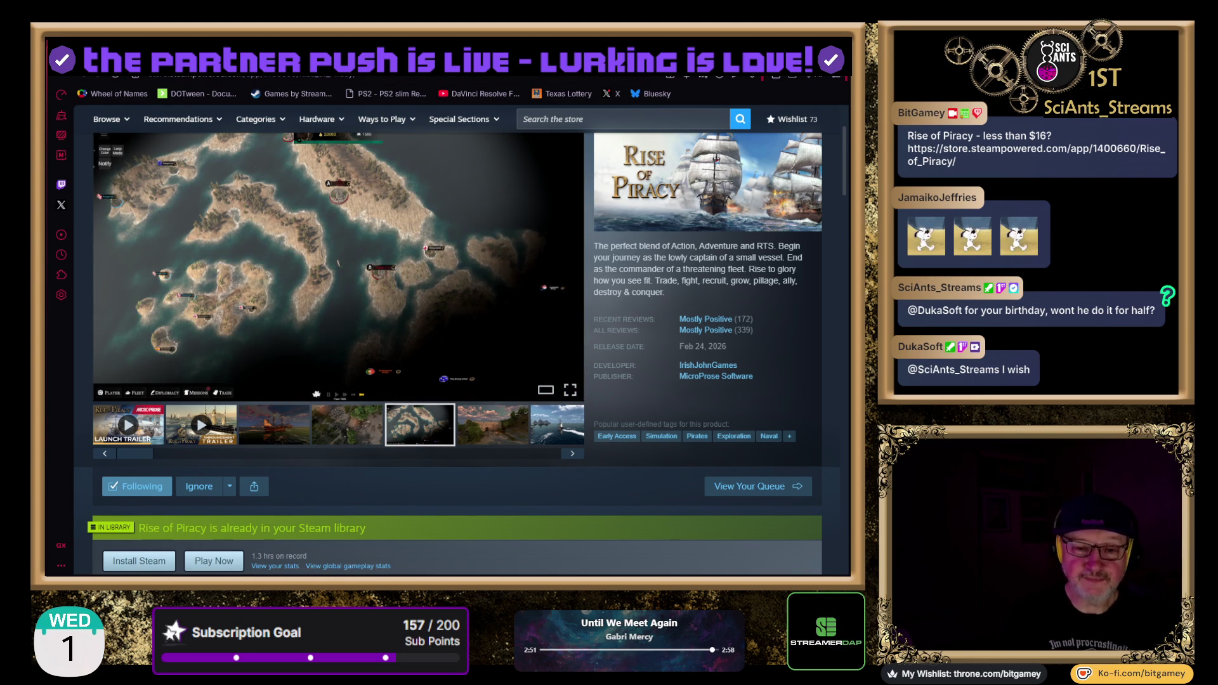
key(ctrl+Tab)
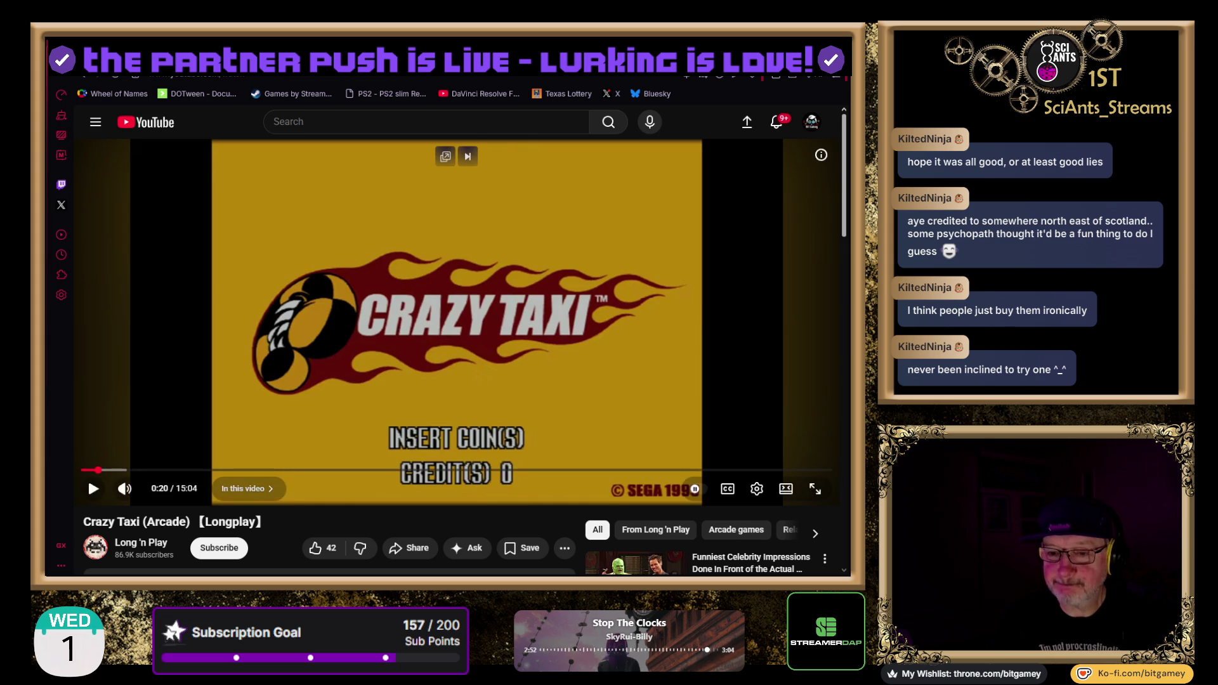
key(space)
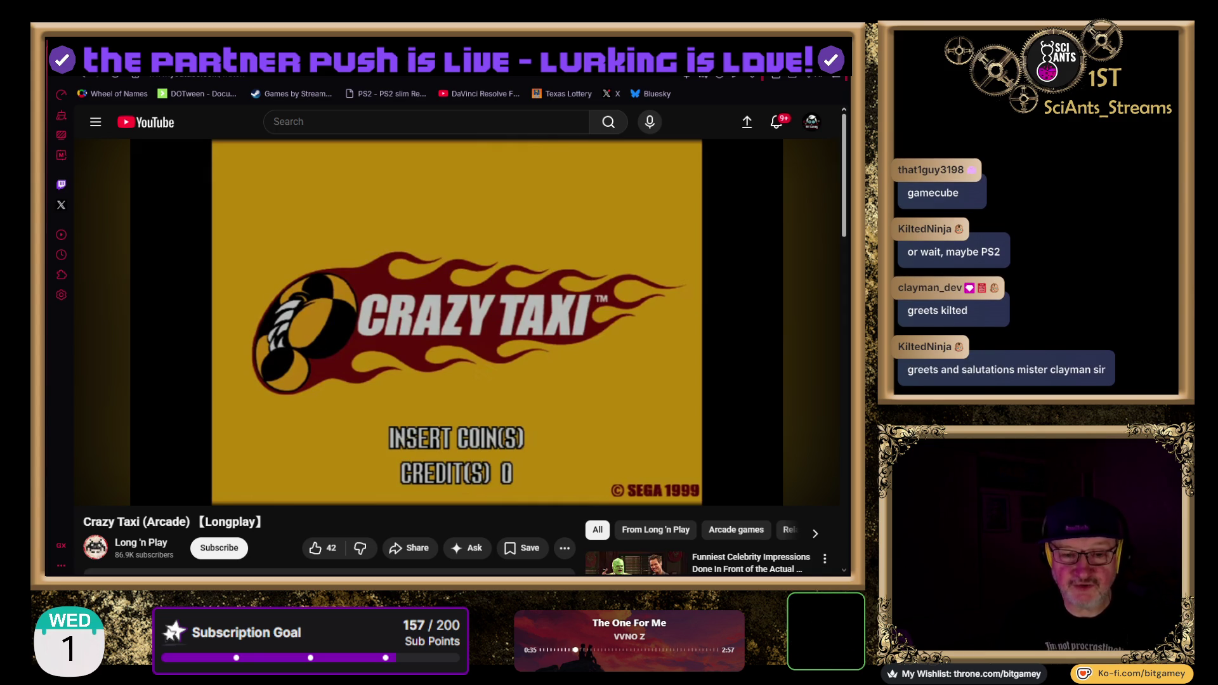
key(space)
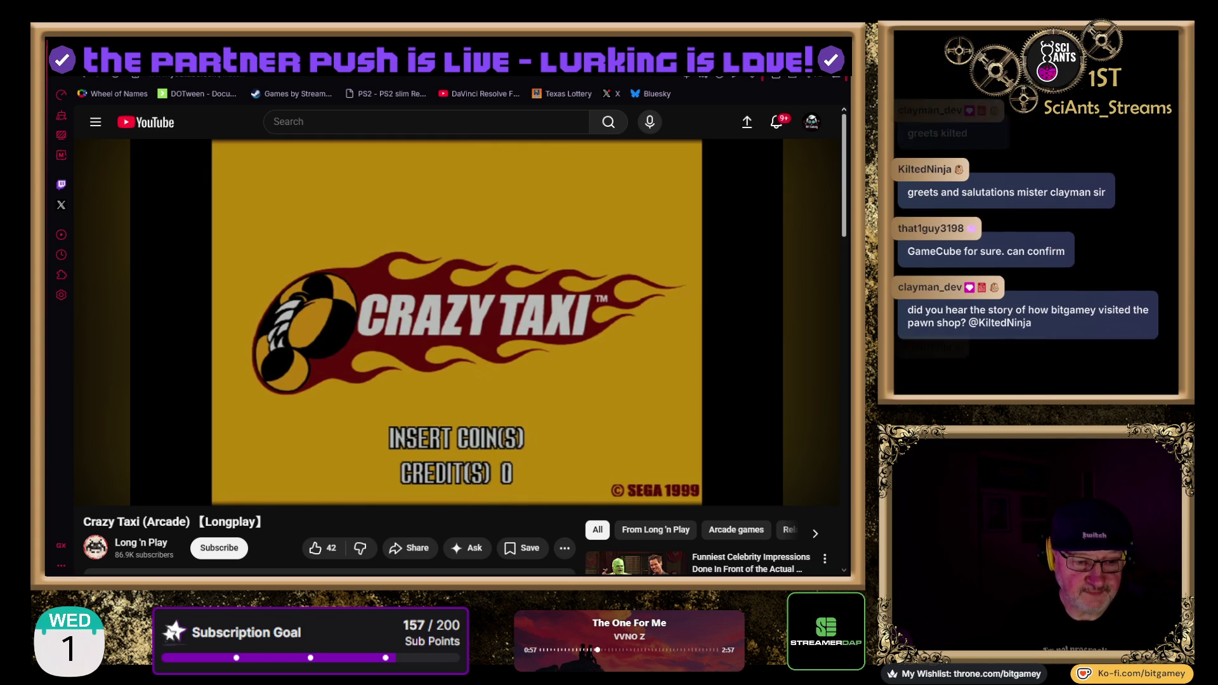
key(k)
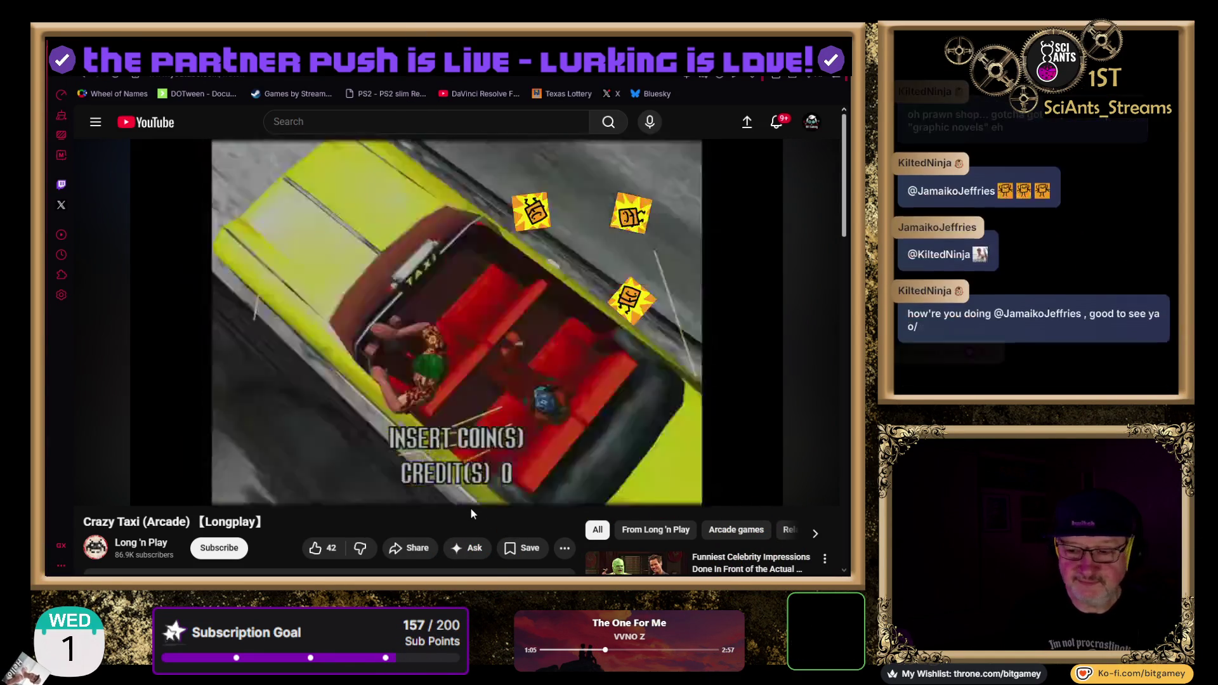
mouse_move(458, 485)
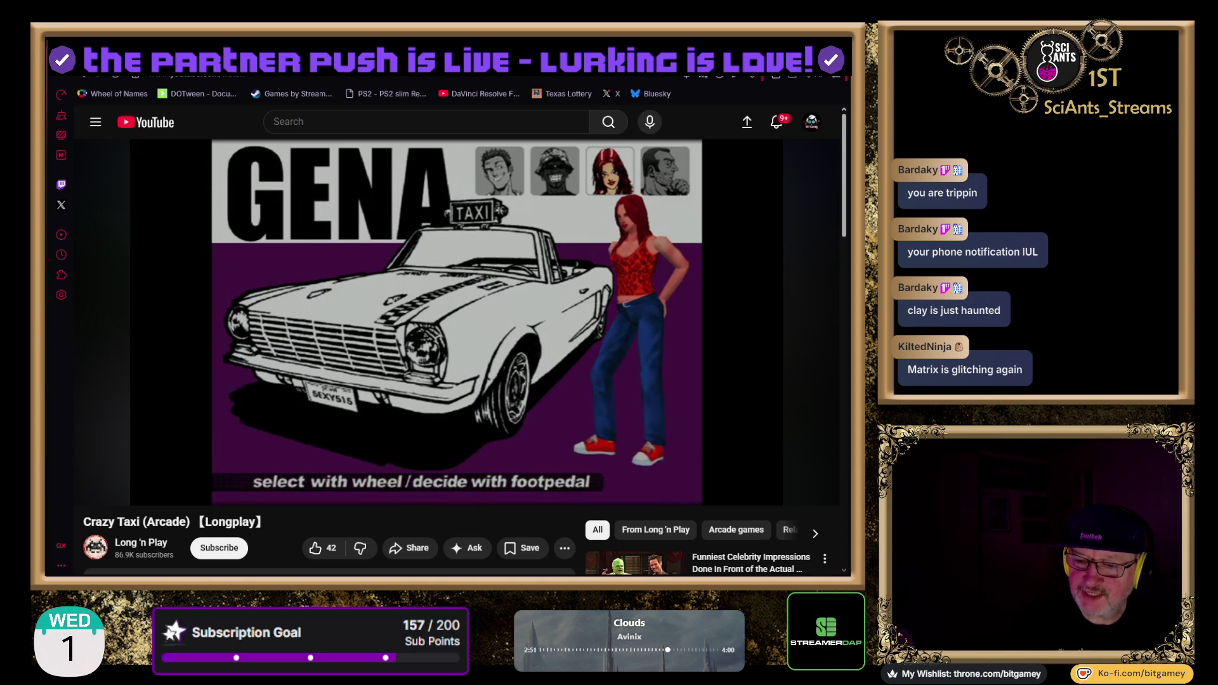
key(ctrl+Tab)
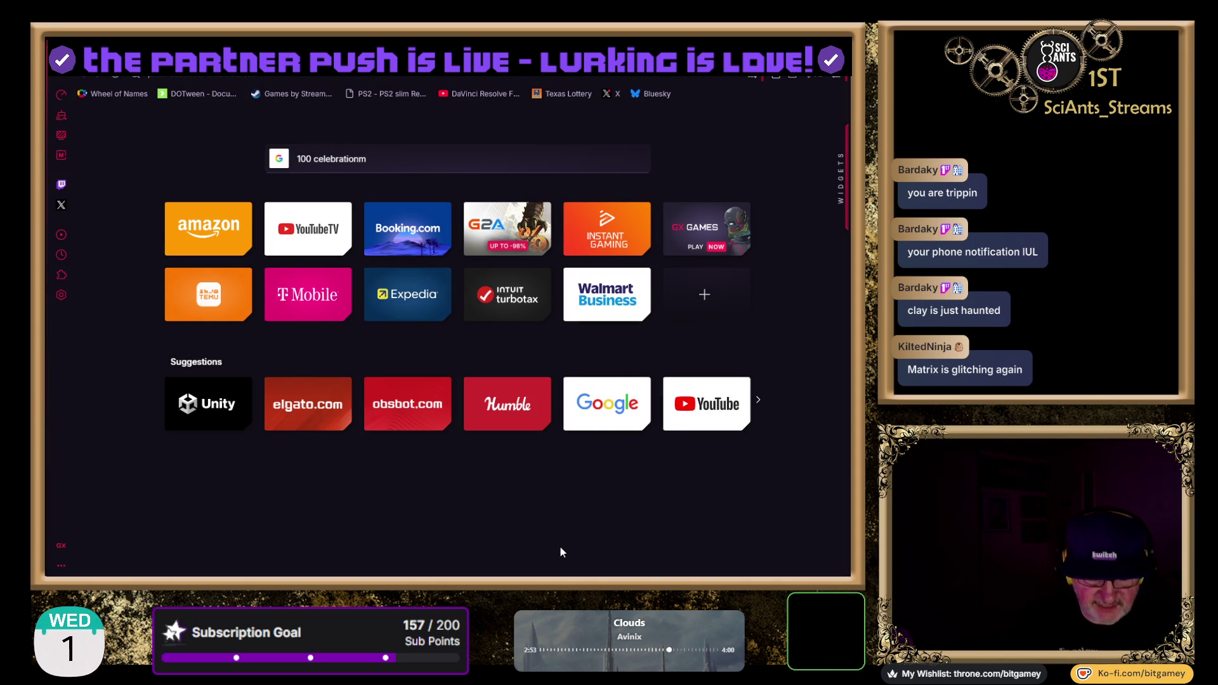
Search Google for 'crazy taxi city map' to show its map image results
key(Return)
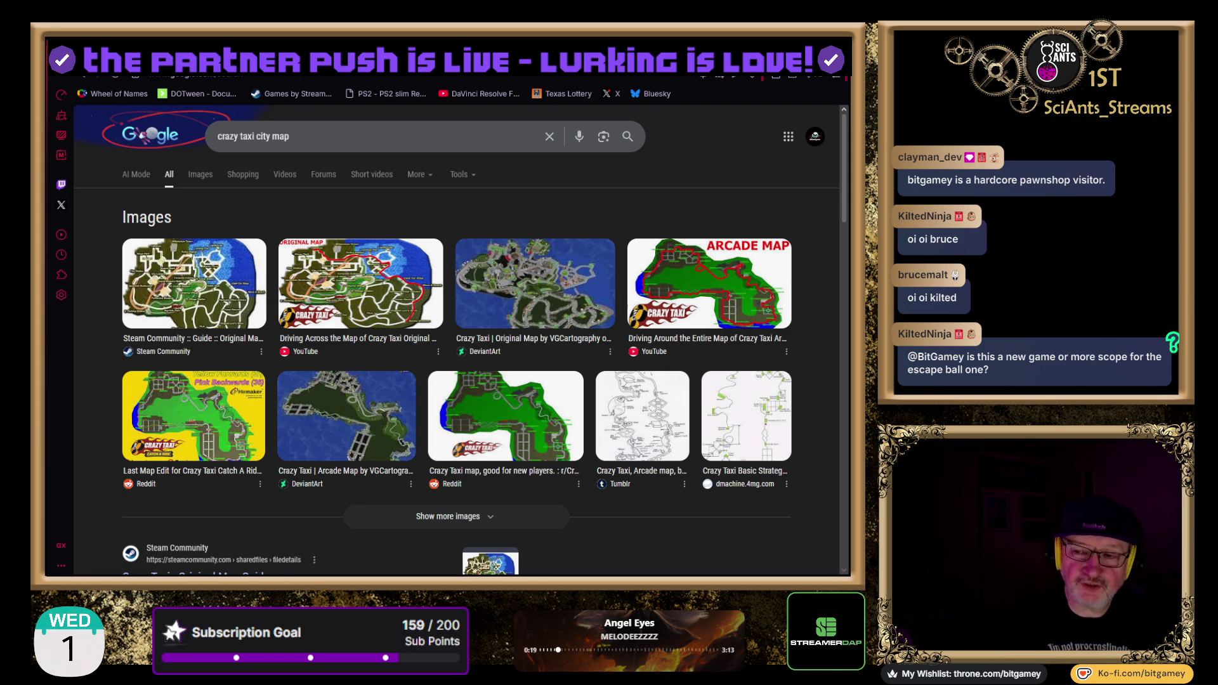
Go back from the Google results to the Stylized Cars Pack - Low poly store page
key(alt+Left)
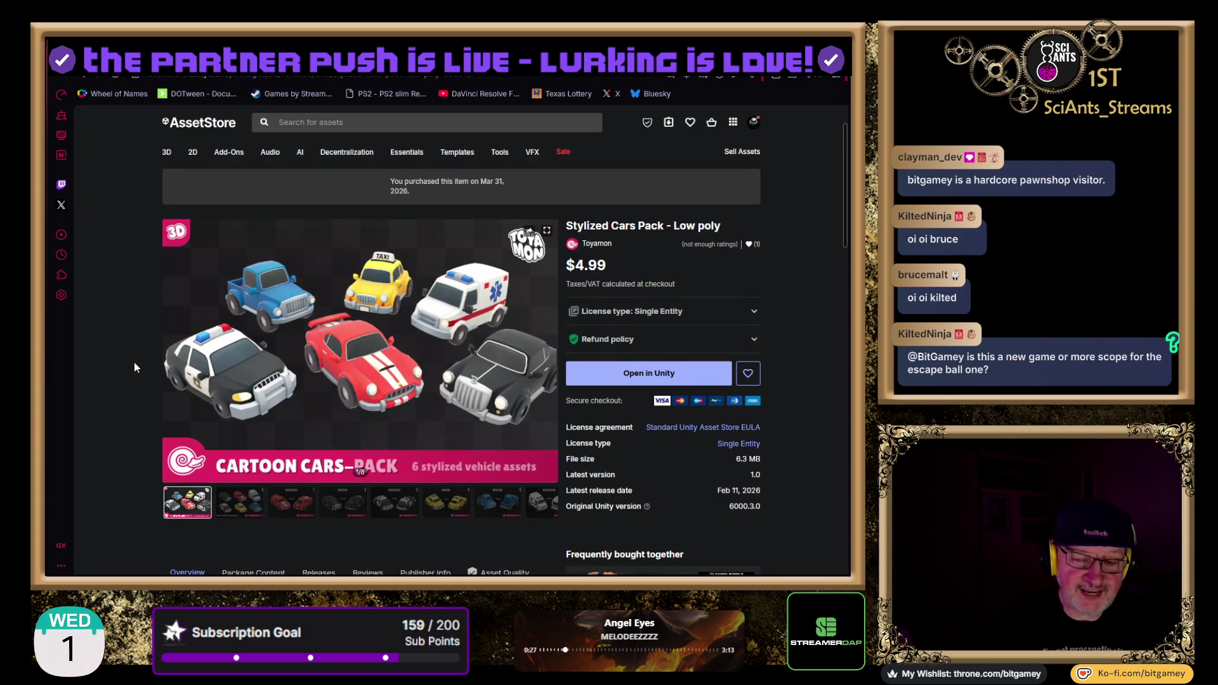
scroll(135, 365, down, 1)
scroll(134, 364, down, 1)
scroll(135, 366, down, 2)
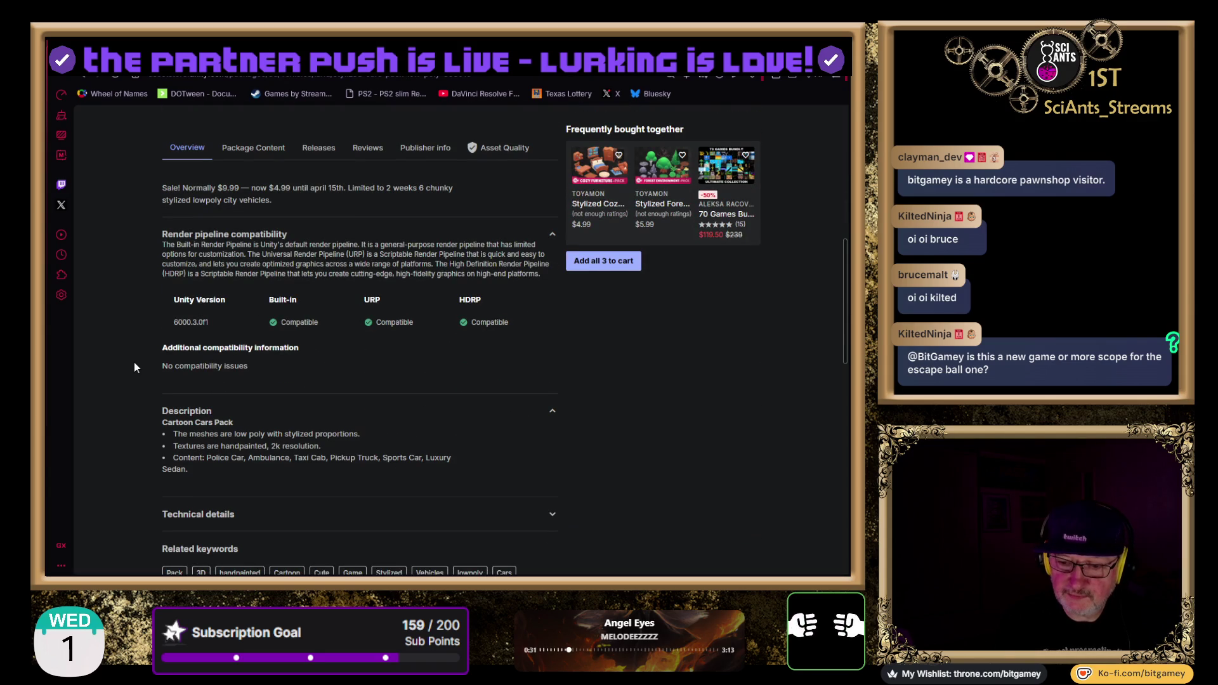
scroll(133, 375, up, 2)
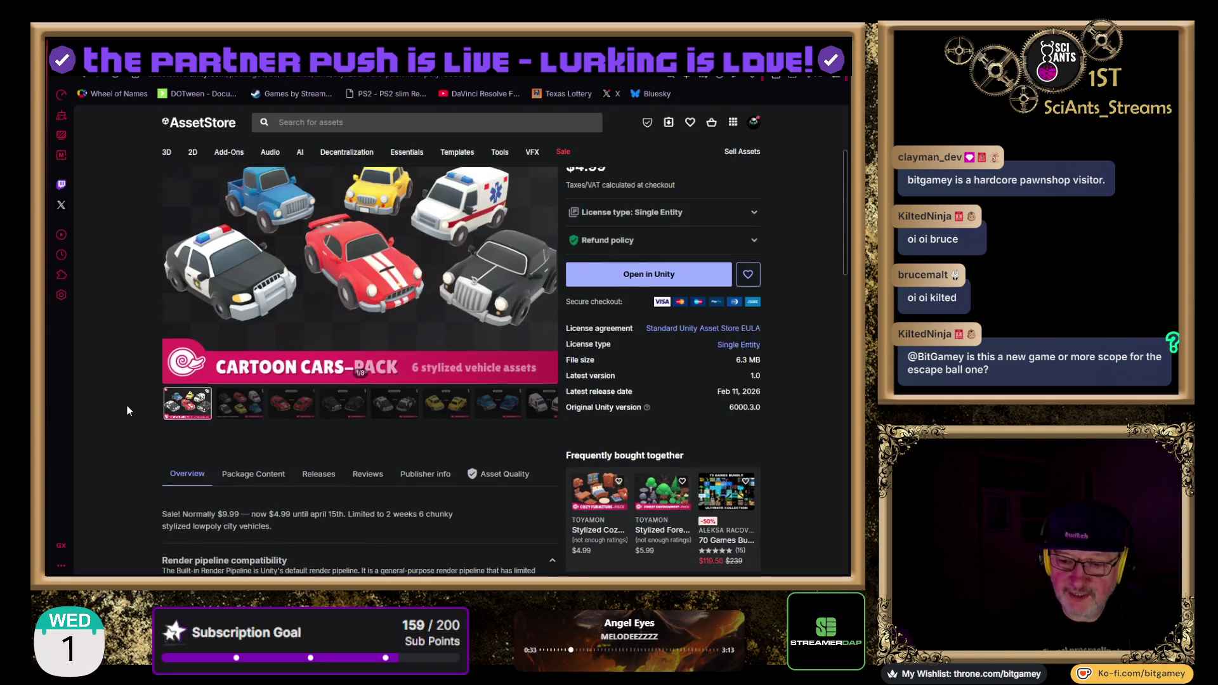
Show the Sportscar, Luxury, Police and Taxi previews, ending on image 6 of 8
click(282, 448)
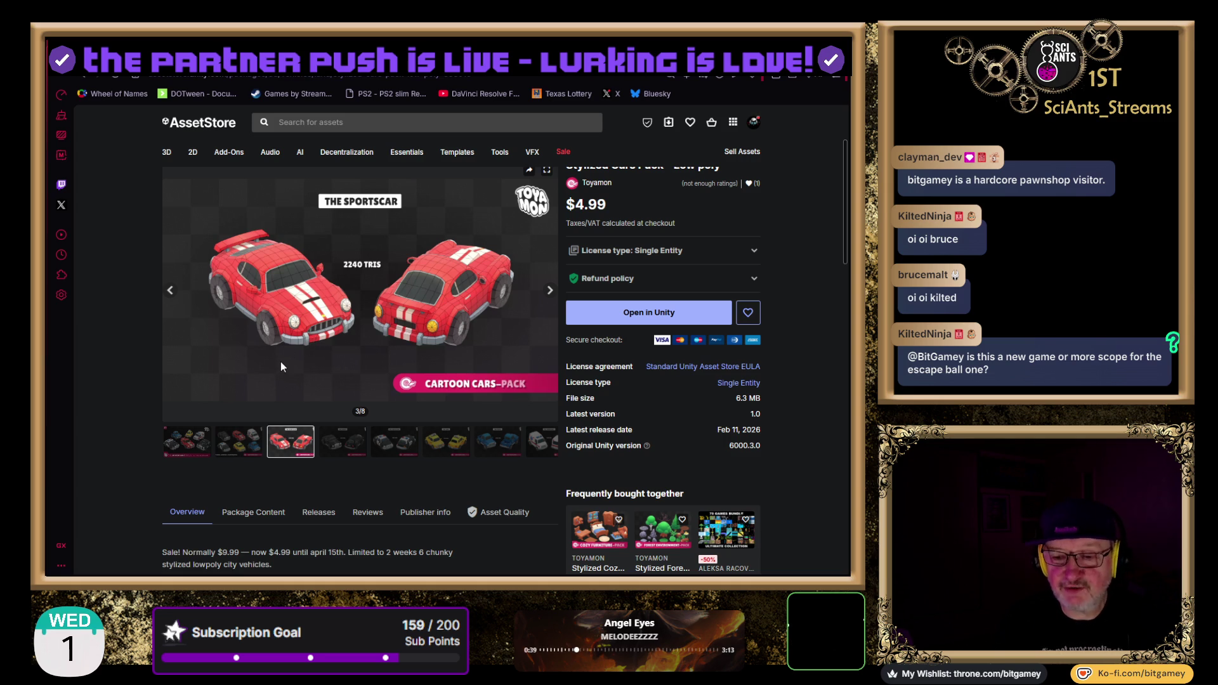
click(346, 449)
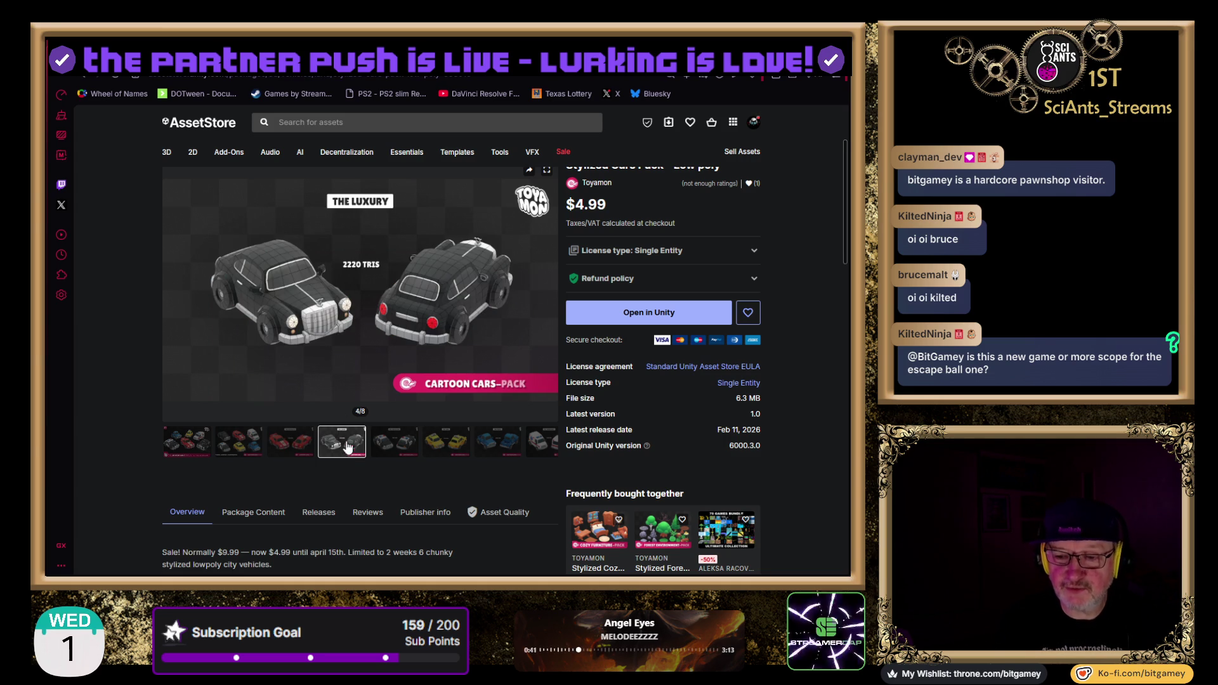
click(406, 444)
click(441, 445)
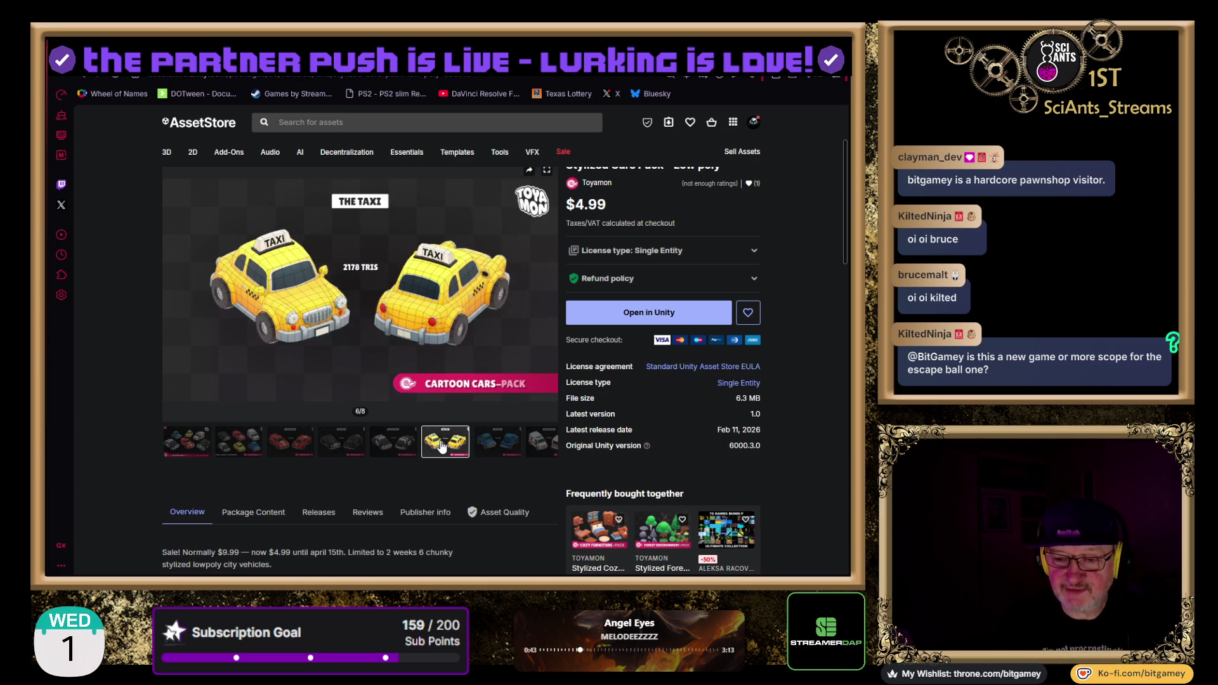
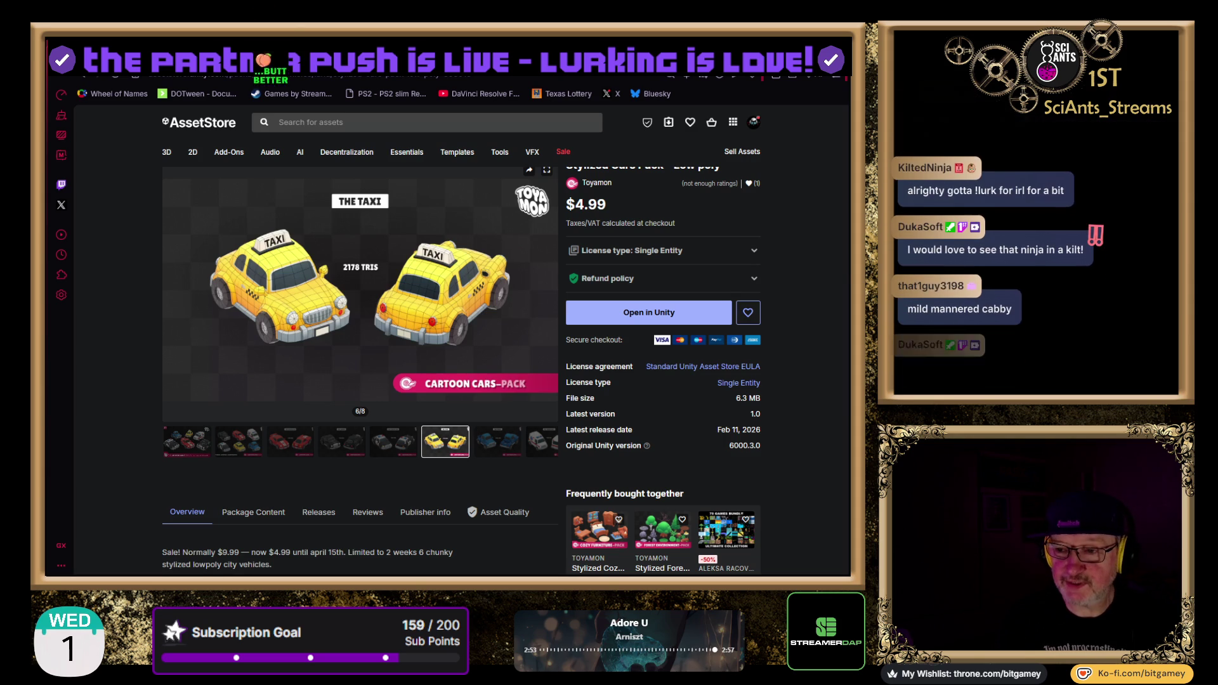
Go back to the Crazy Taxi (Arcade) longplay video on YouTube
key(alt+Left)
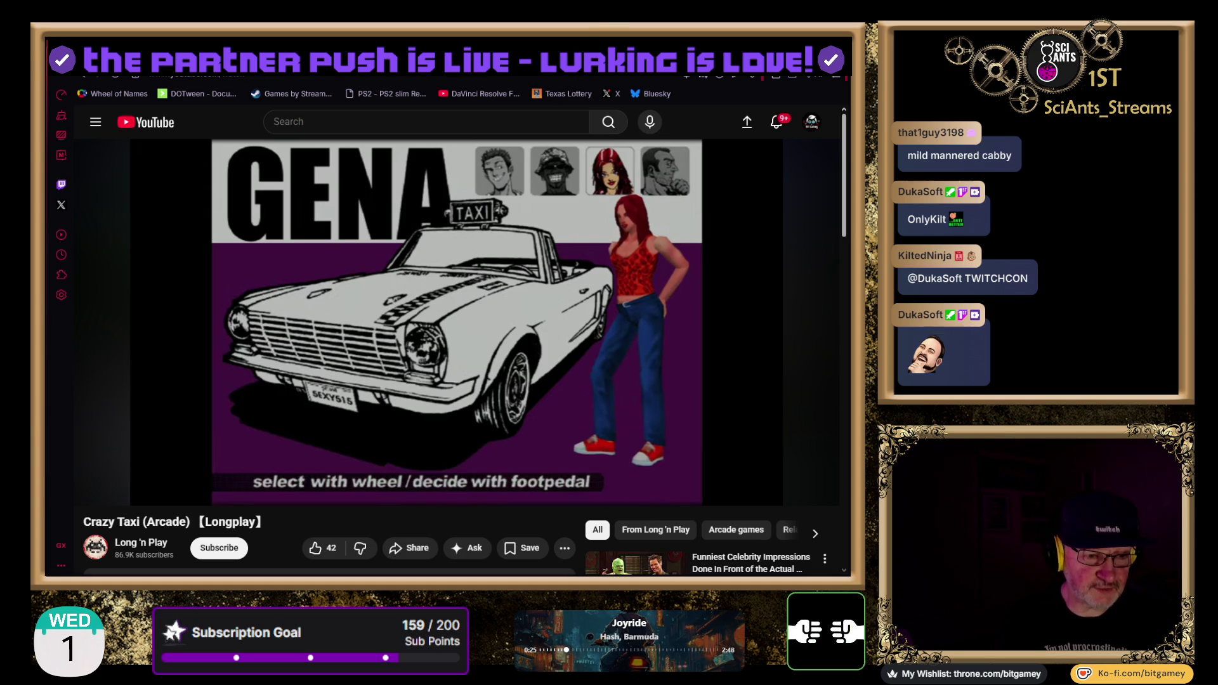
mouse_move(87, 477)
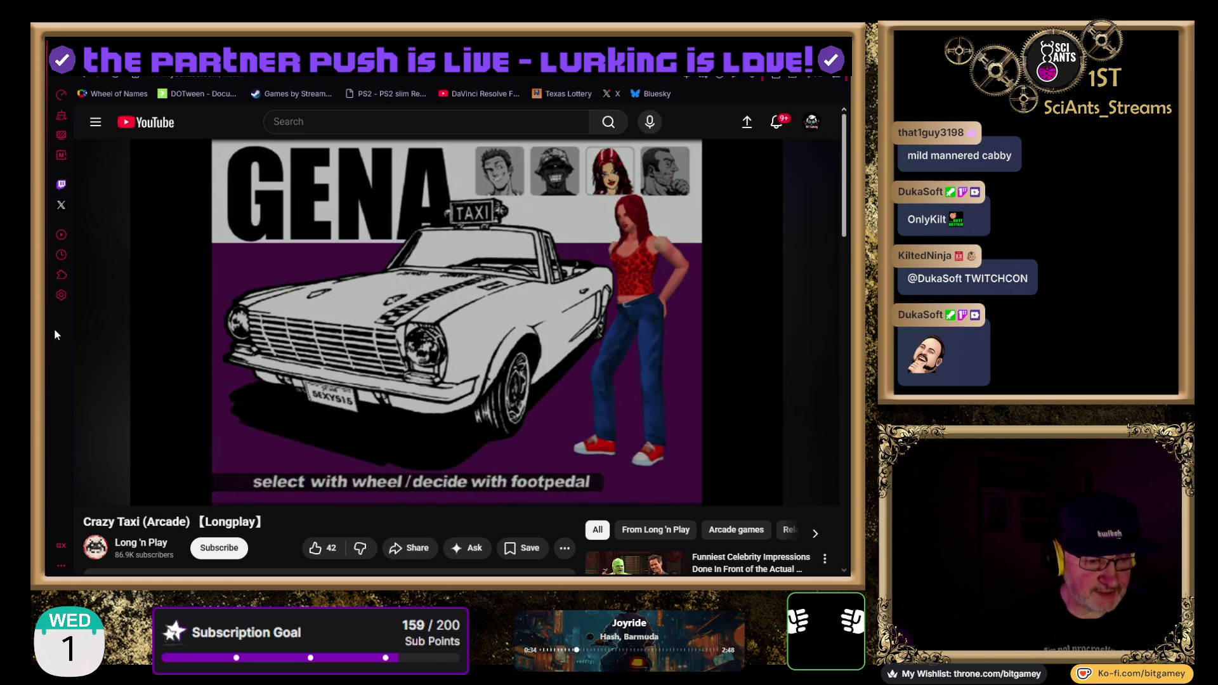
mouse_move(152, 362)
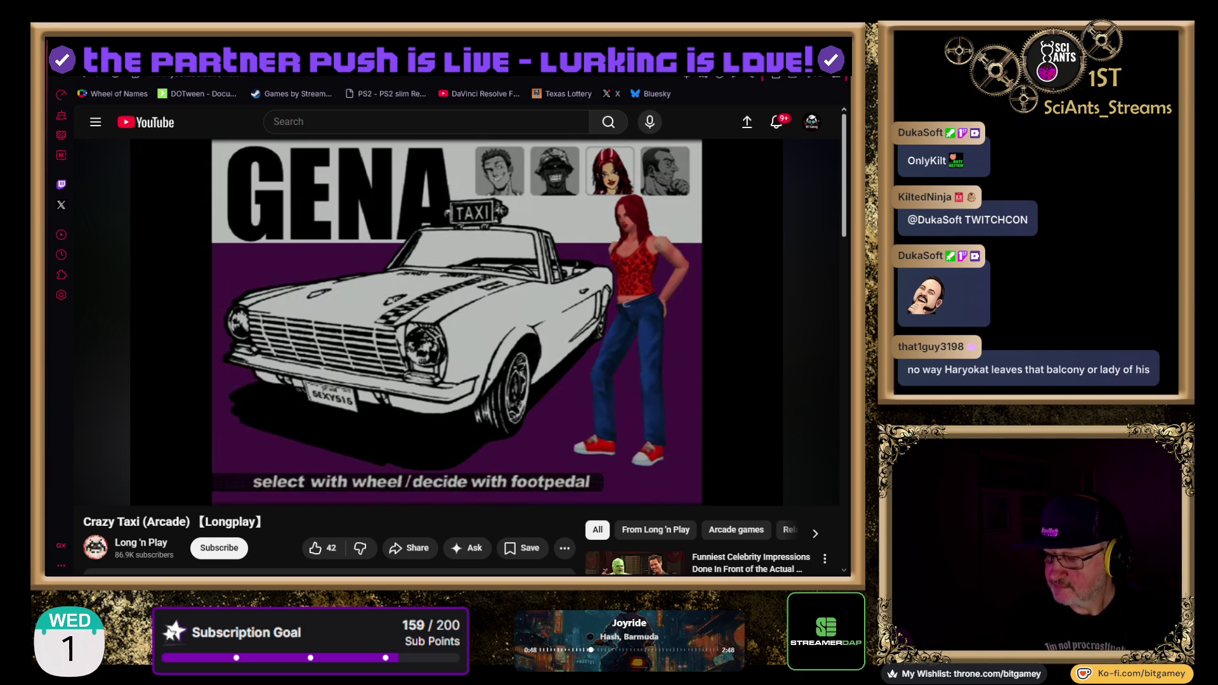
click(88, 477)
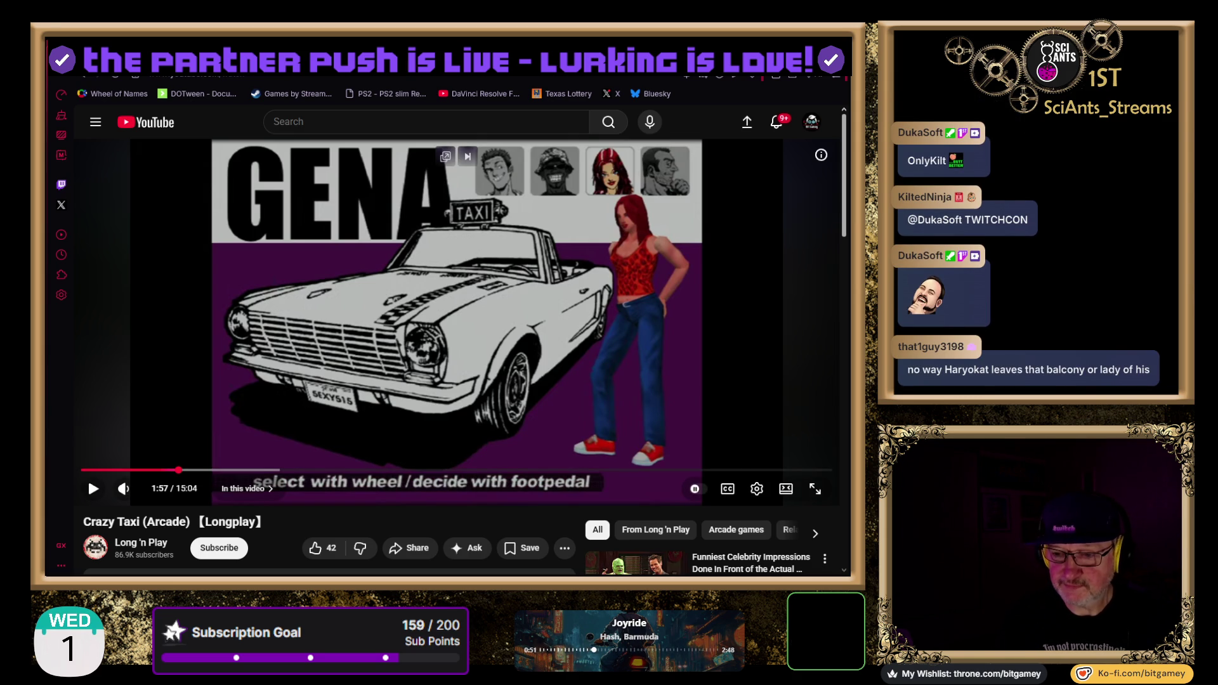
Replay the character select from 1:50, pause on B.D. Joe, then return to the taxi pack
click(237, 298)
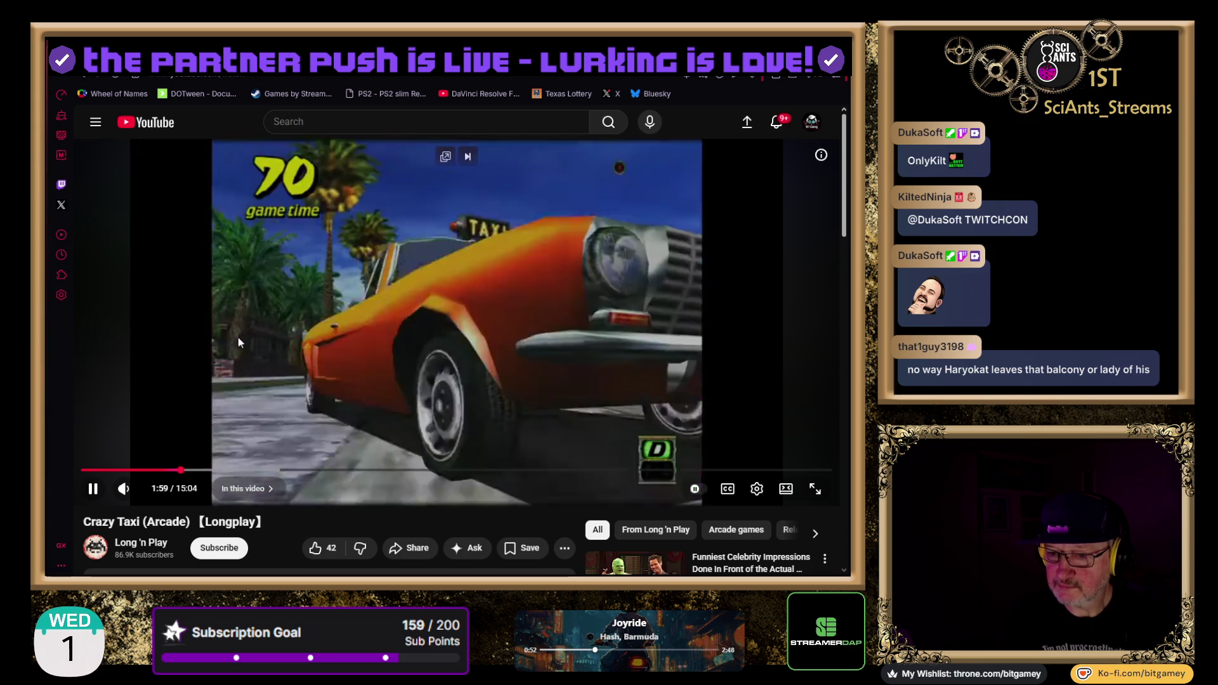
click(266, 345)
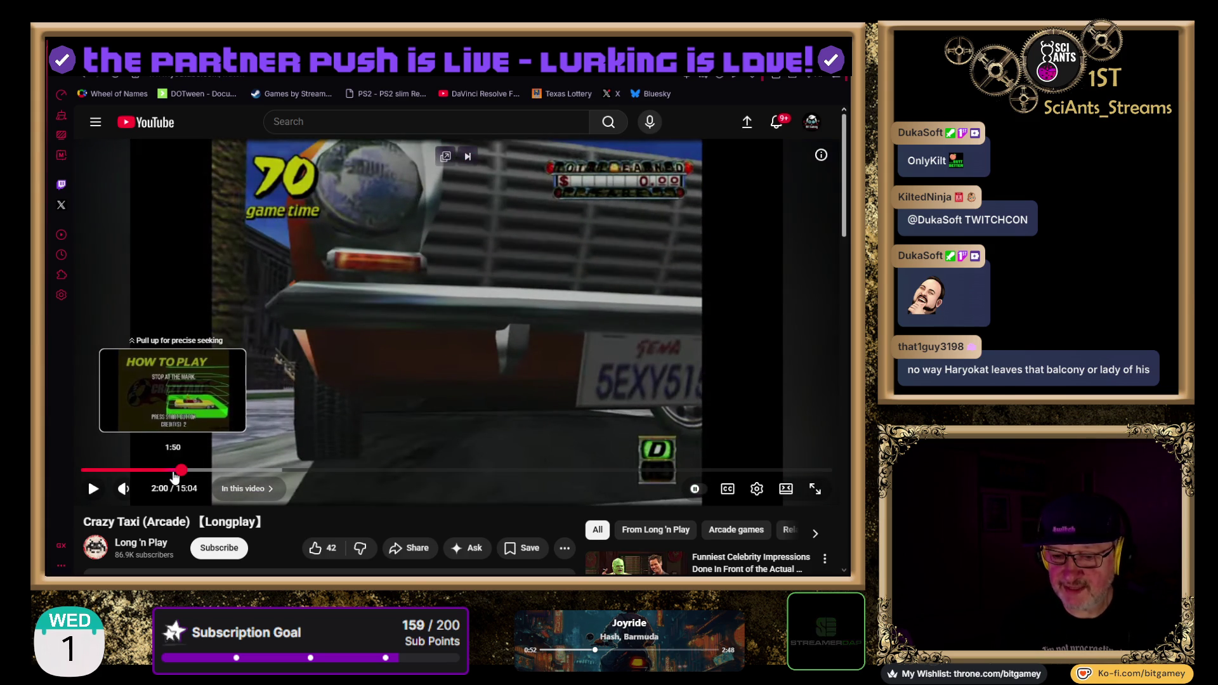
click(175, 471)
click(169, 406)
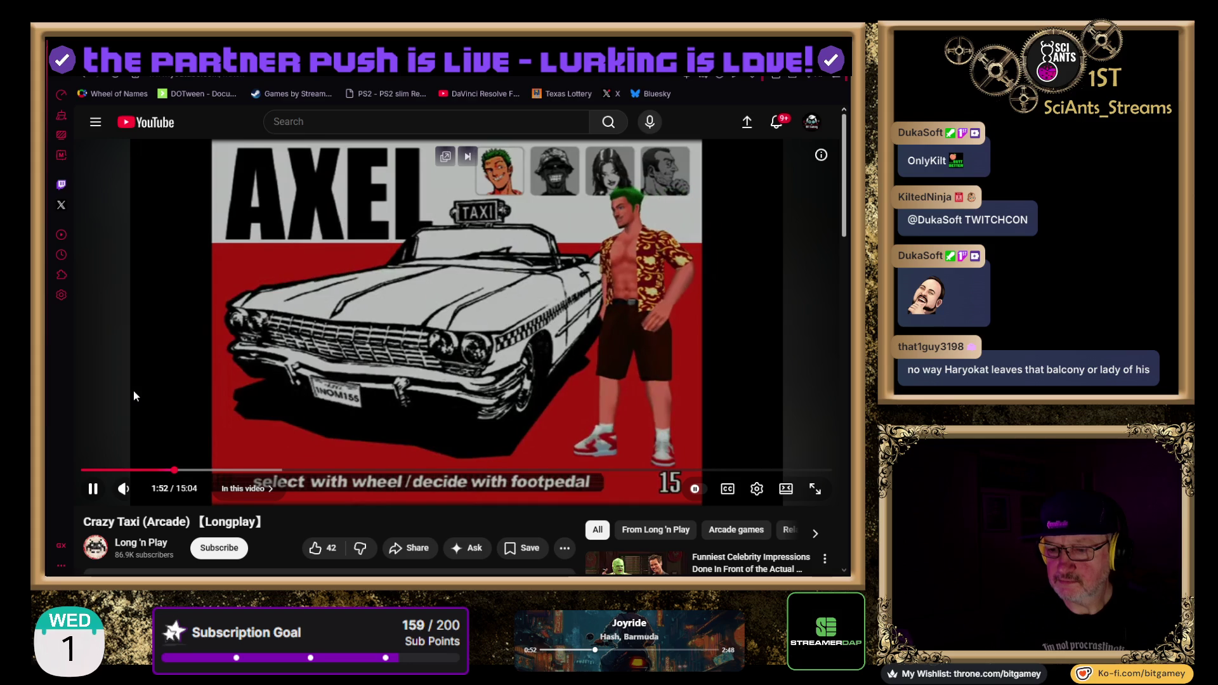
click(142, 367)
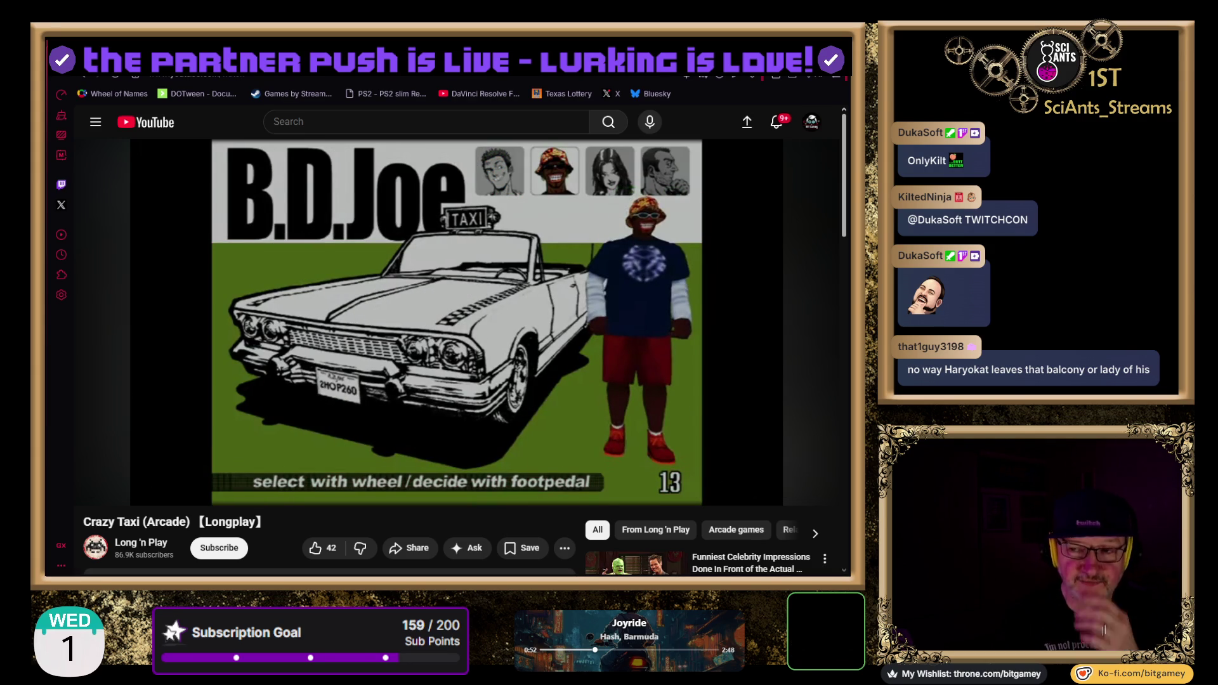
key(ctrl+Tab)
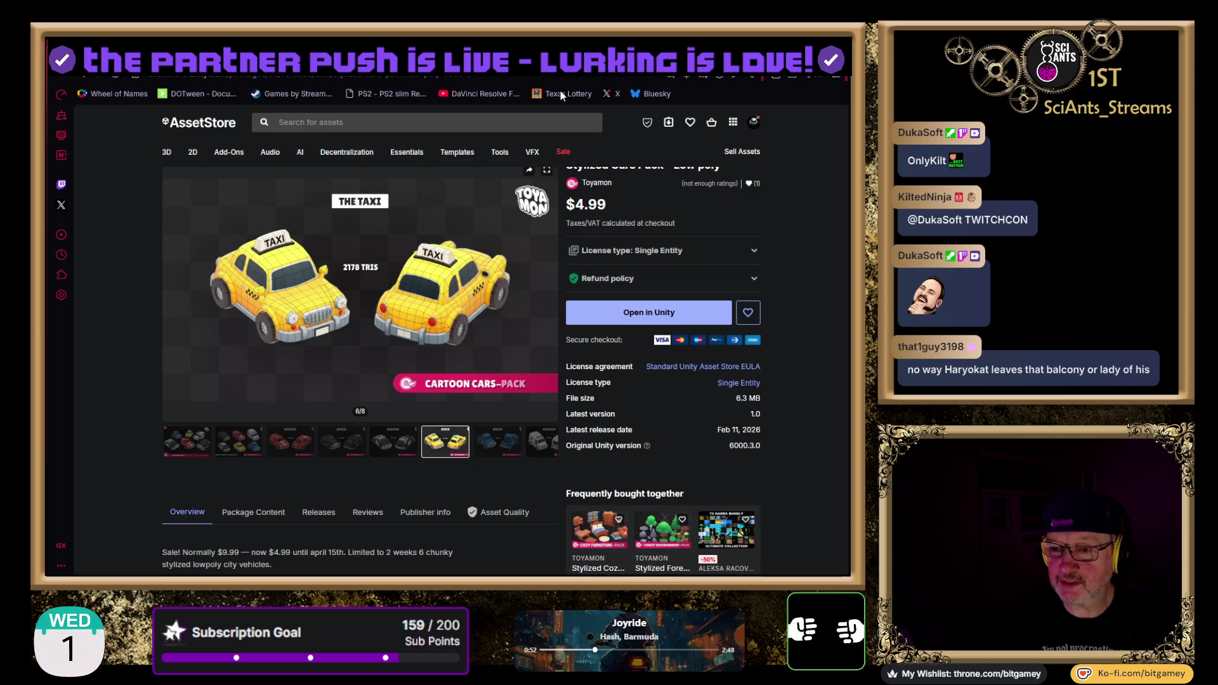
Show gallery slide 1/8, the cover image with all six stylized cars
mouse_move(500, 152)
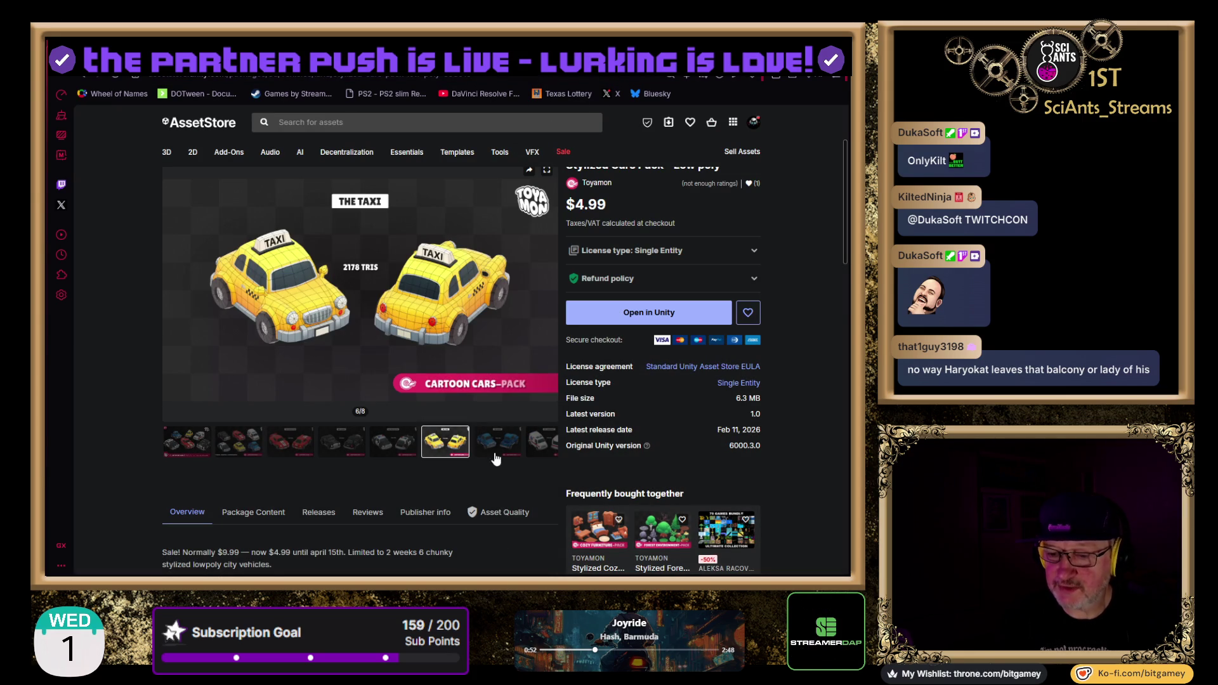
click(197, 449)
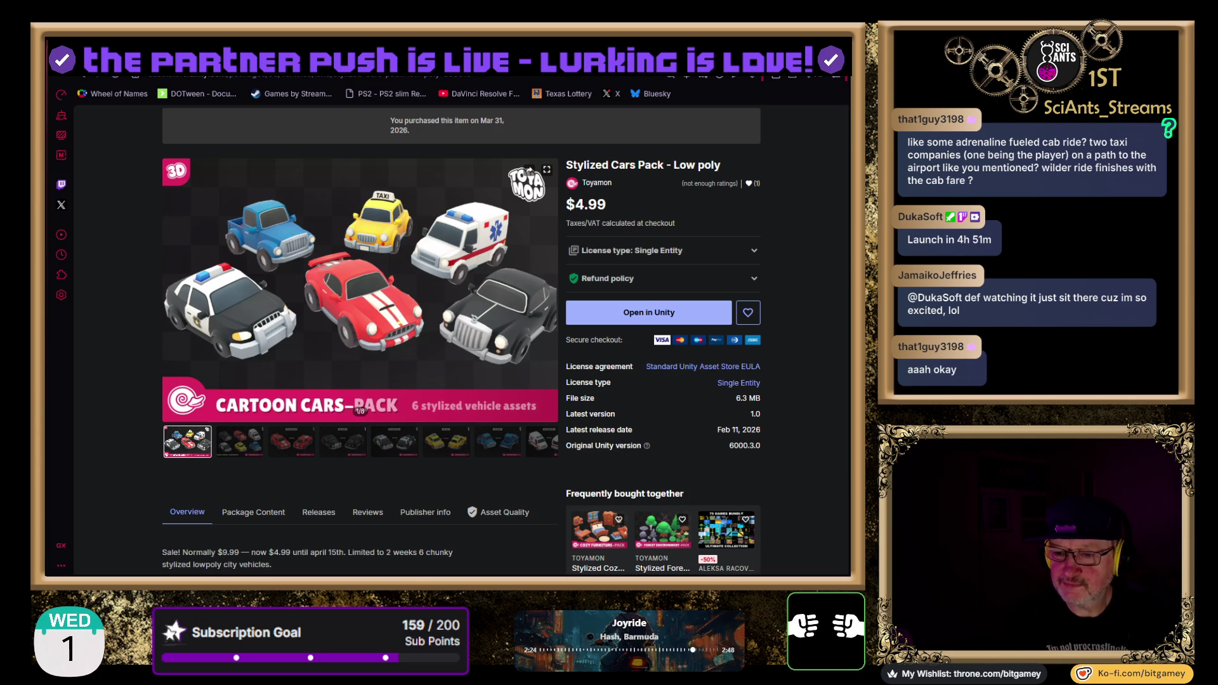
Switch from the Stylized Cars Pack listing to another browser tab
key(ctrl+Tab)
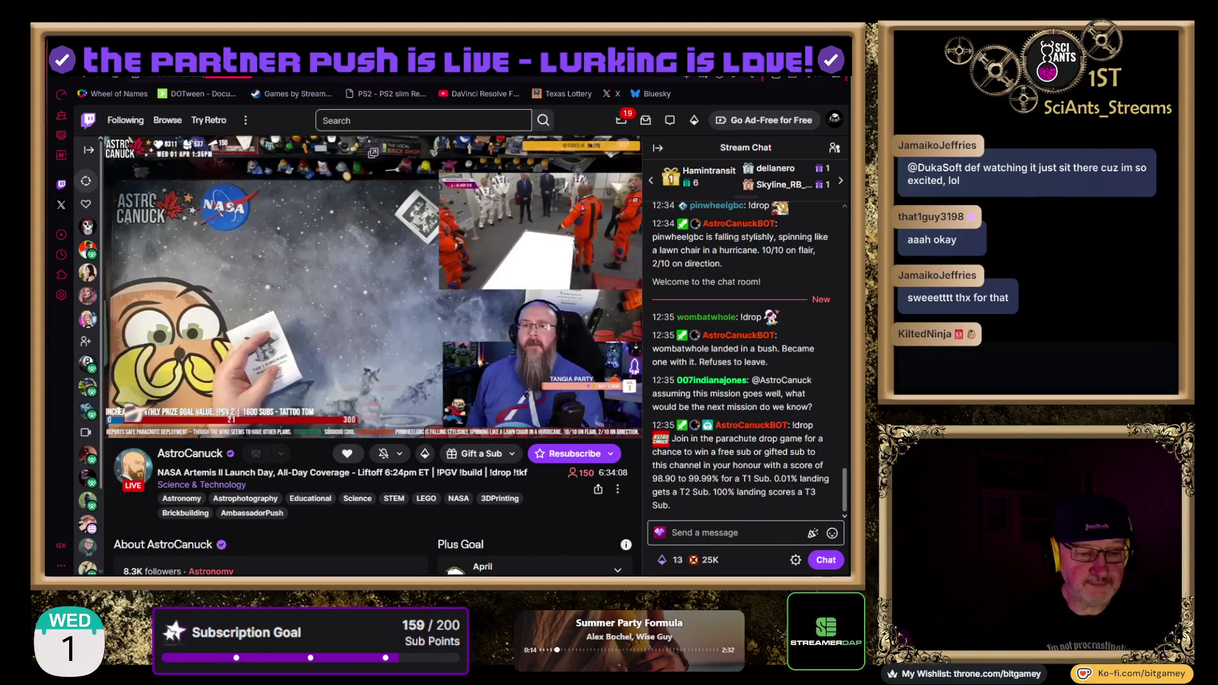
Switch from the NASA launch stream to the Stylized Cars Pack - Low poly tab
key(ctrl+Tab)
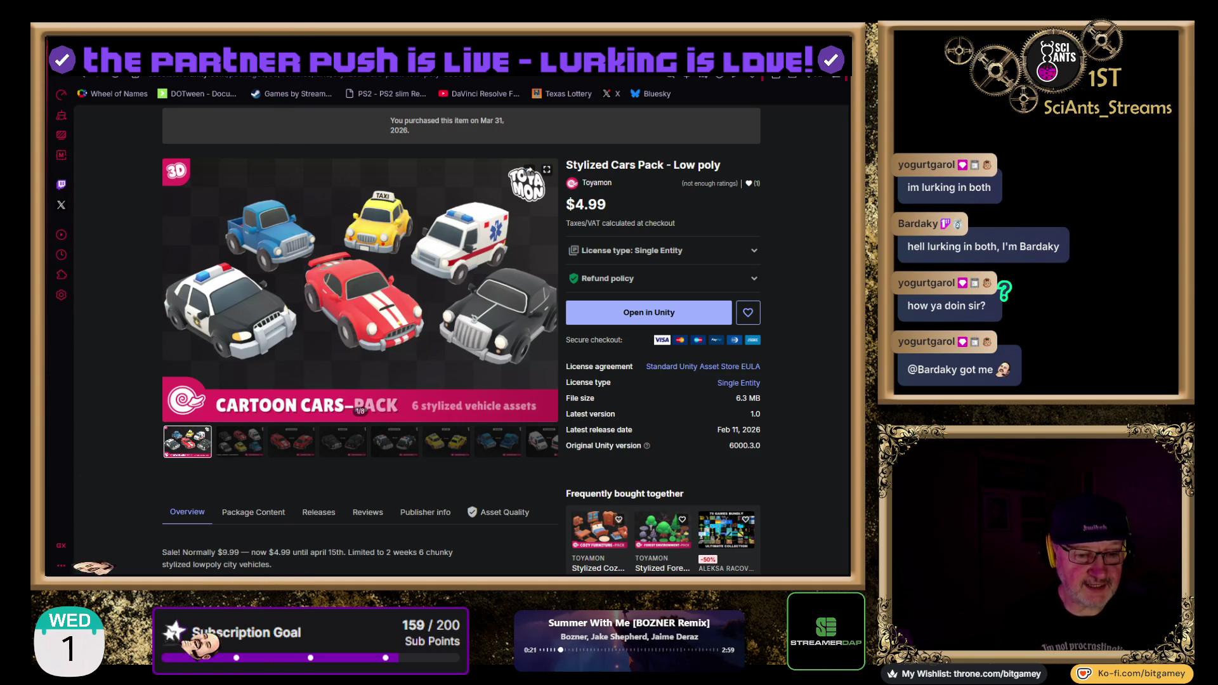
Switch from the browser to the URP Empty Template project in Unity Editor
key(alt+Tab)
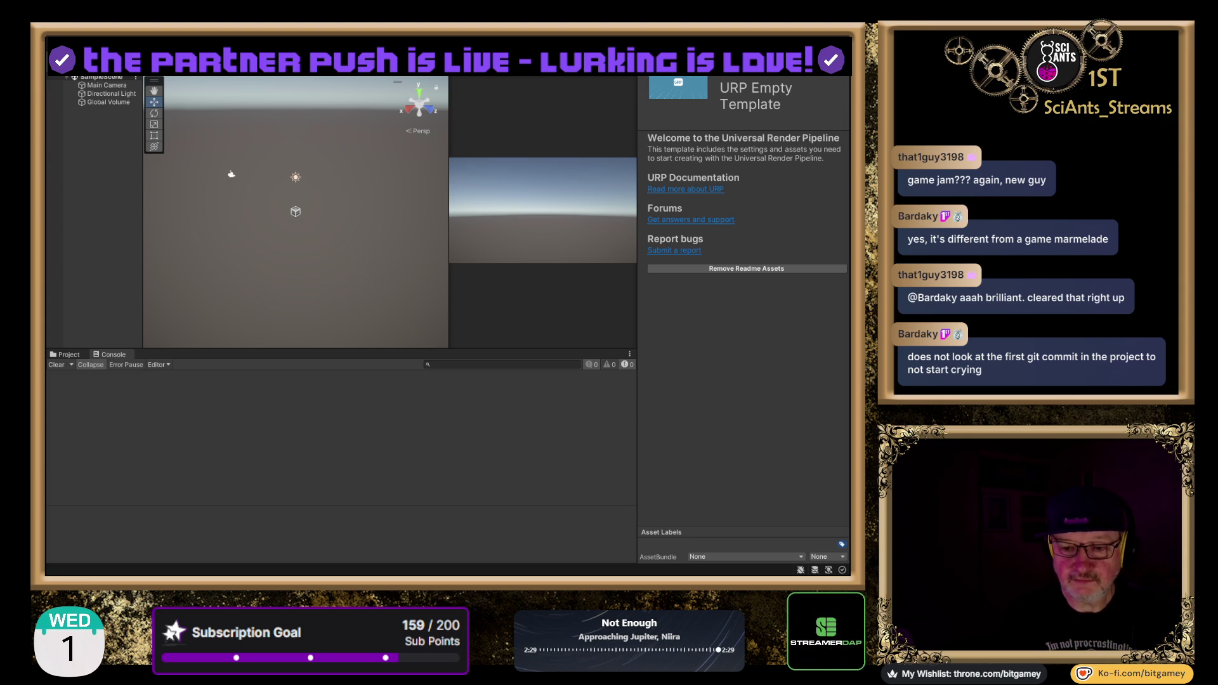
Switch from Unity to the developer's itch.io game portfolio page
key(alt+Tab)
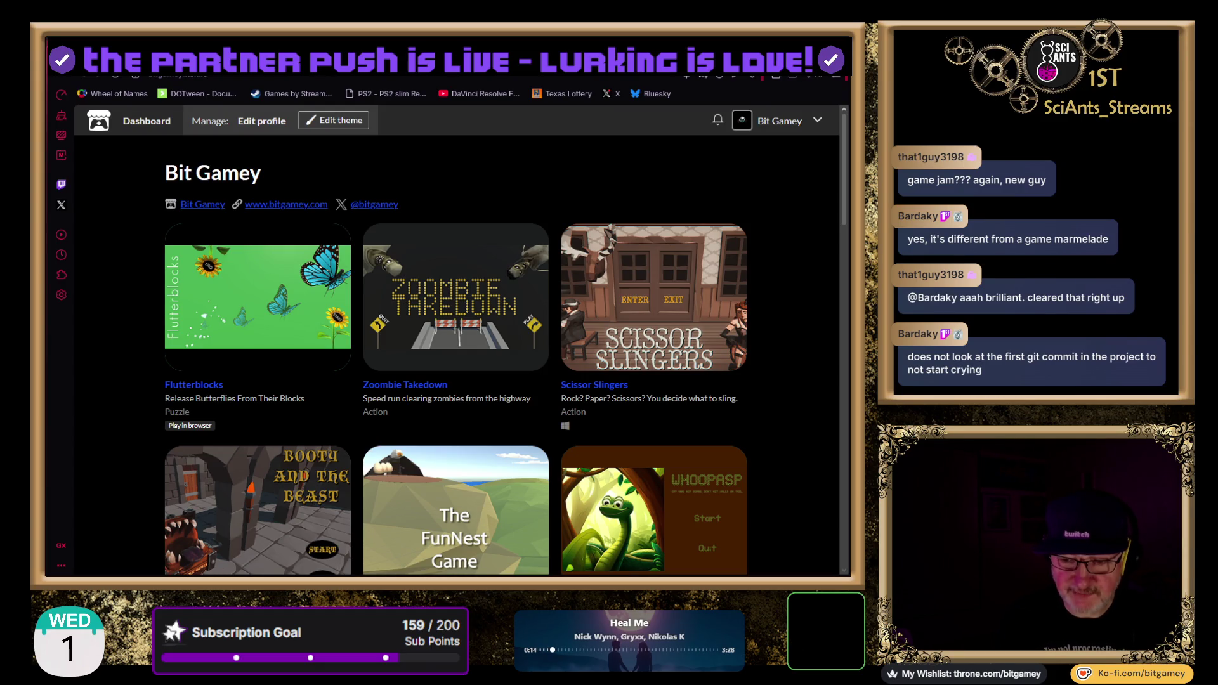
Open the Flutterblocks game page, skim its description, and return to the top
click(261, 317)
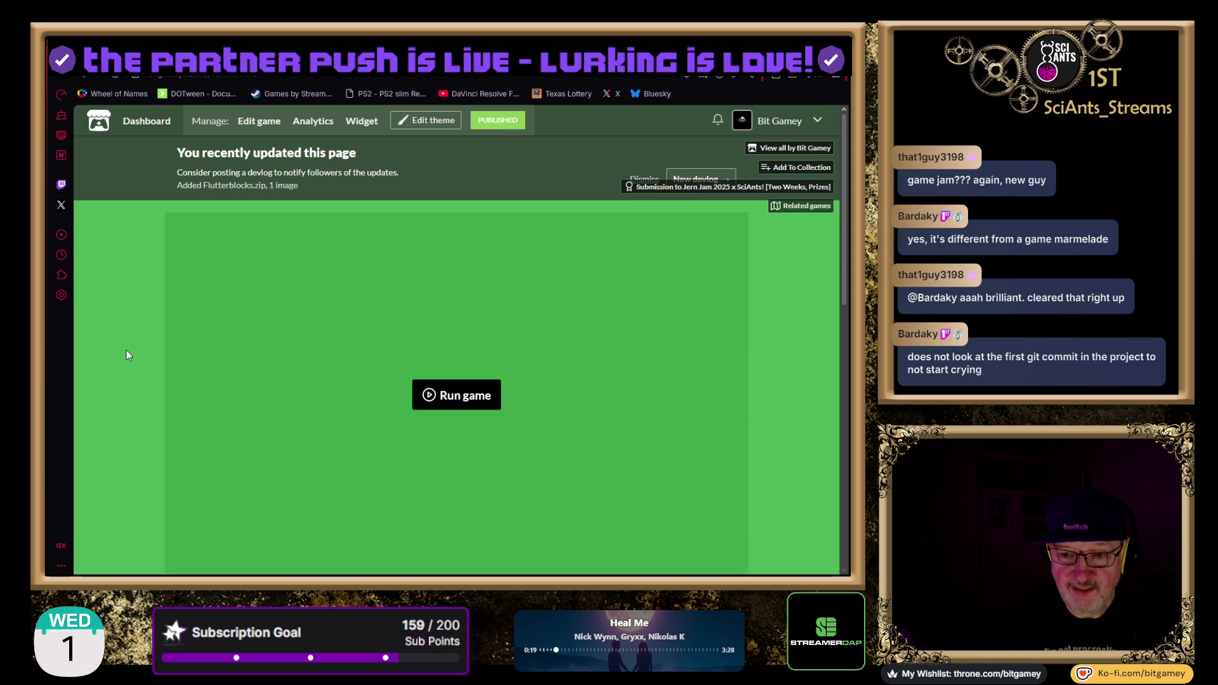
scroll(128, 349, down, 5)
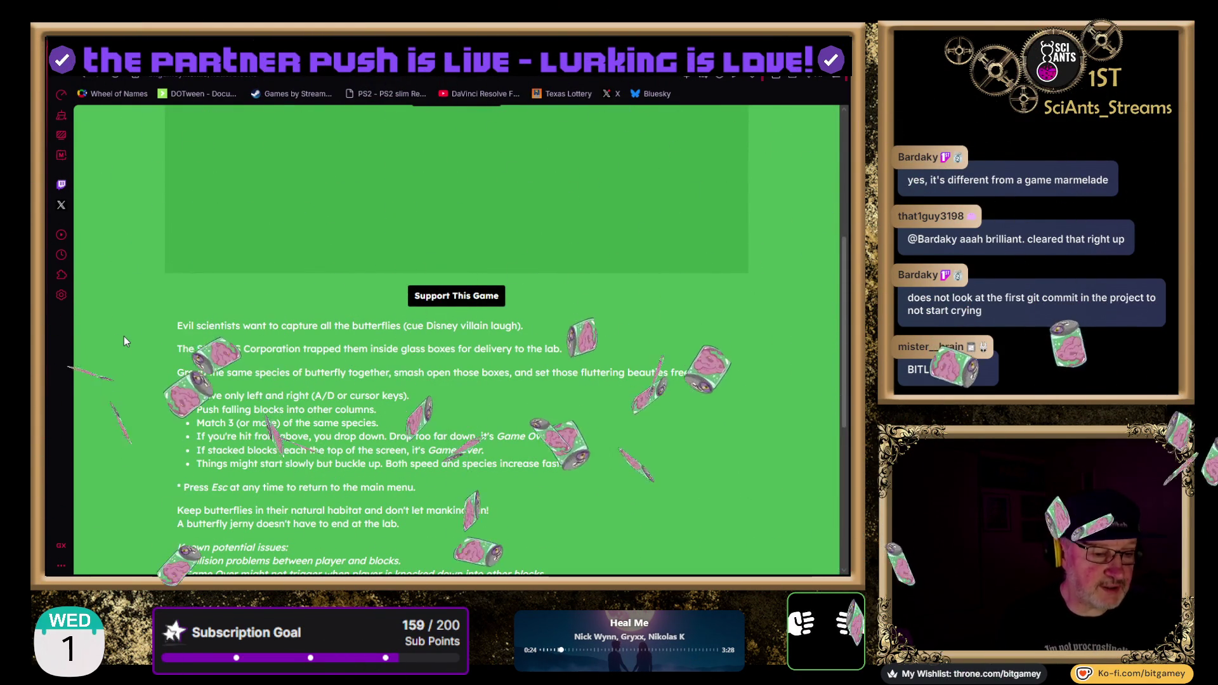
scroll(124, 338, up, 1)
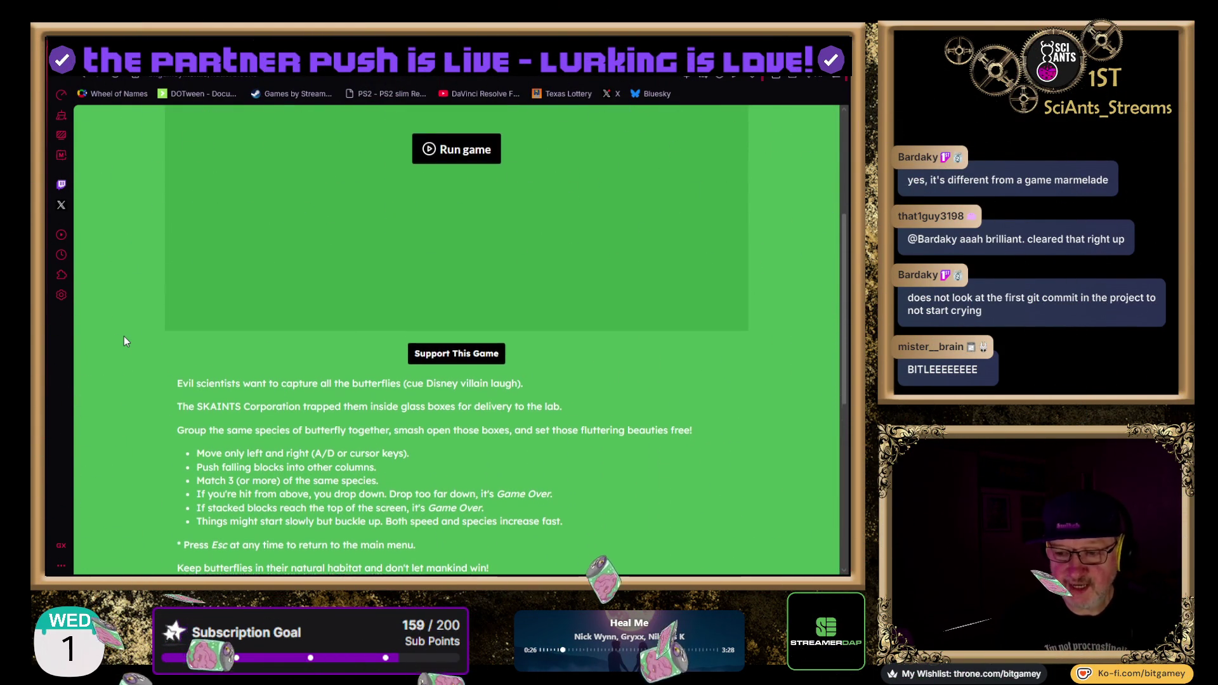
scroll(127, 310, up, 4)
scroll(124, 303, up, 1)
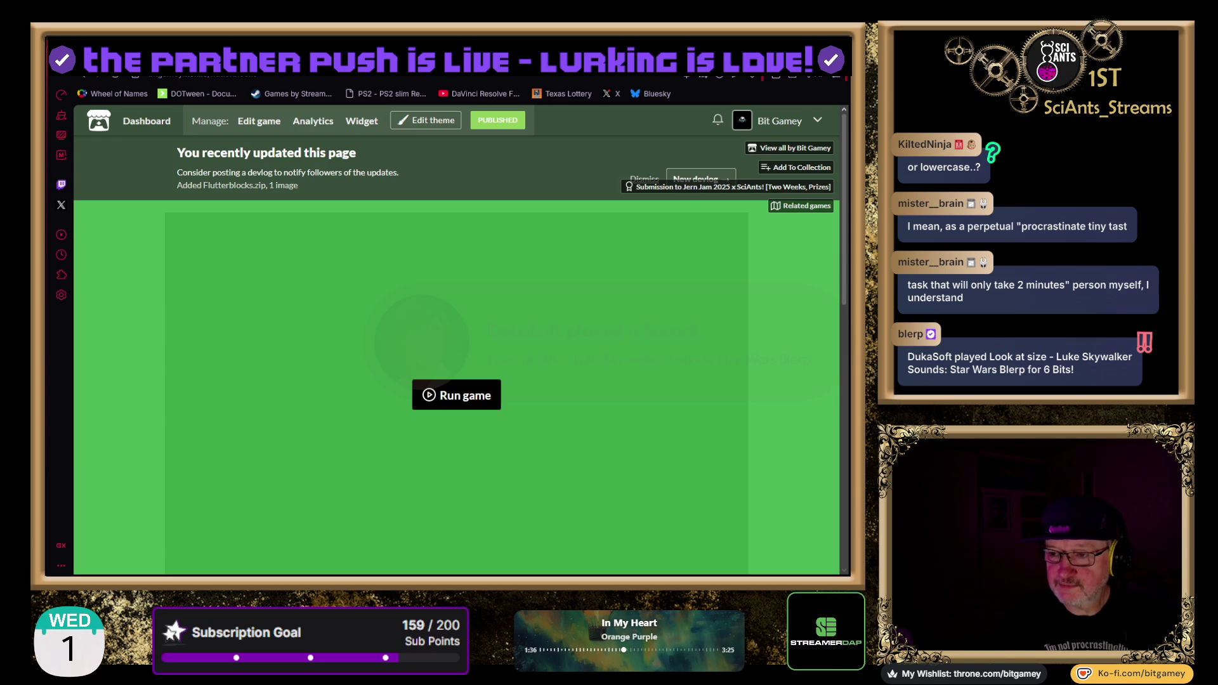
key(ctrl+t)
text(100 celebrationm)
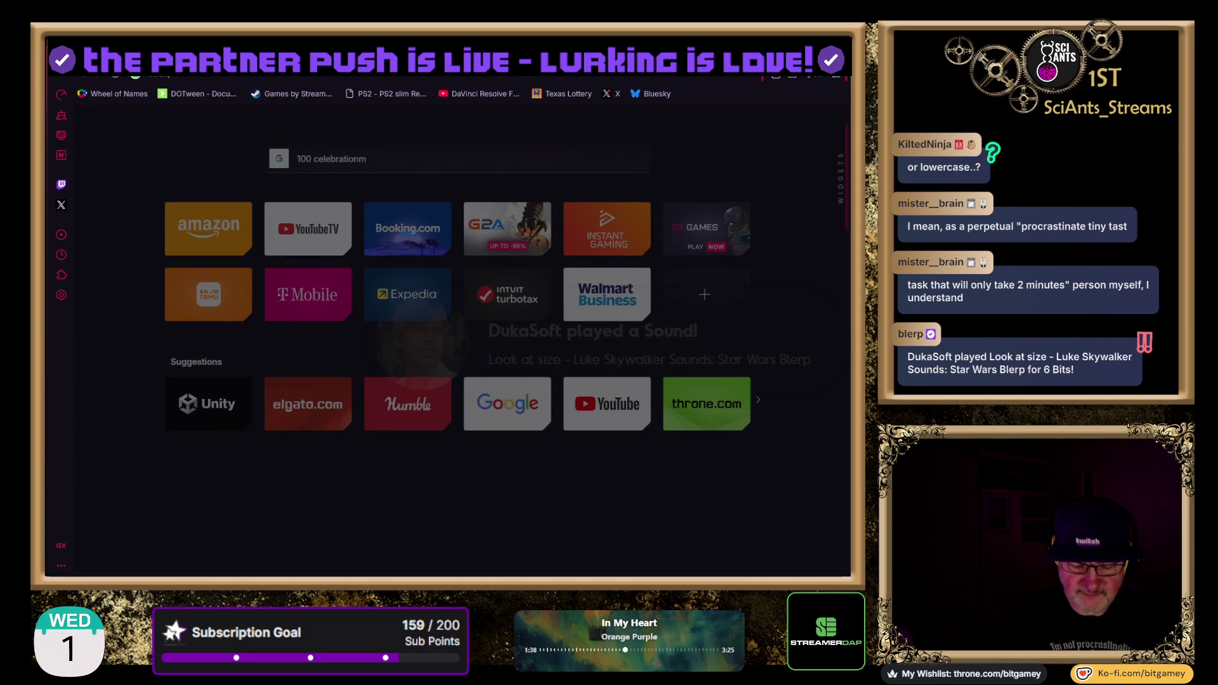
Visit the offline SciAnts_Streams channel and its chat, then return to Flutterblocks on itch.io
key(Return)
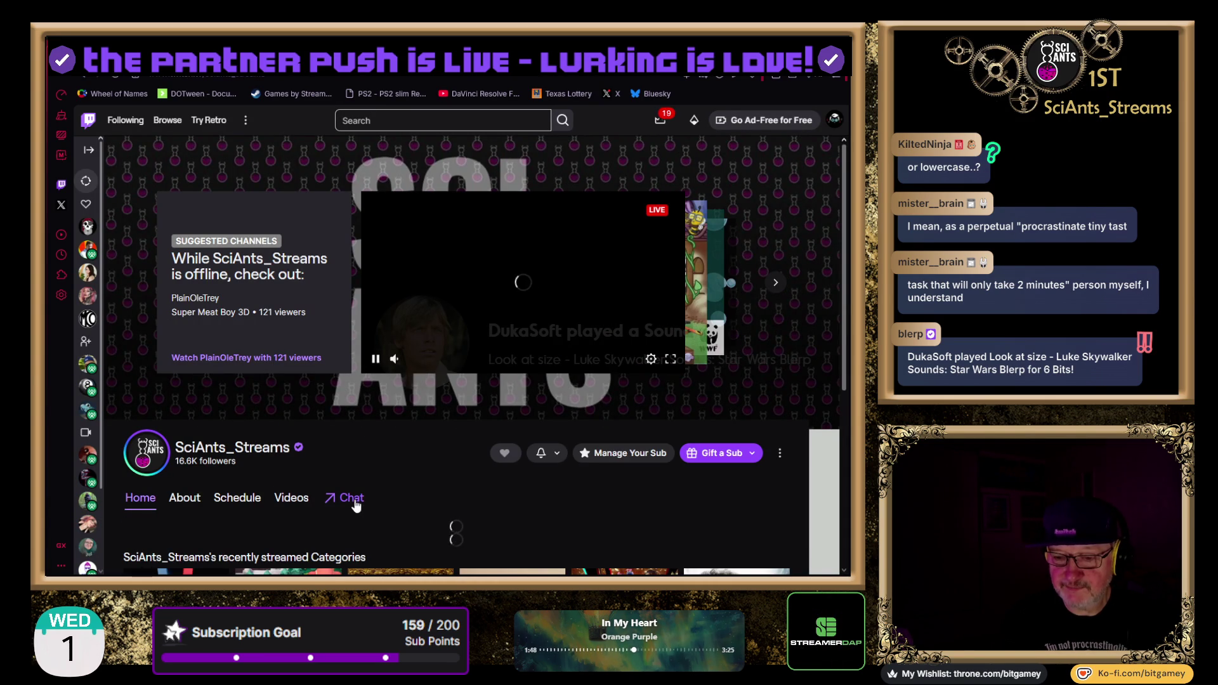
click(353, 500)
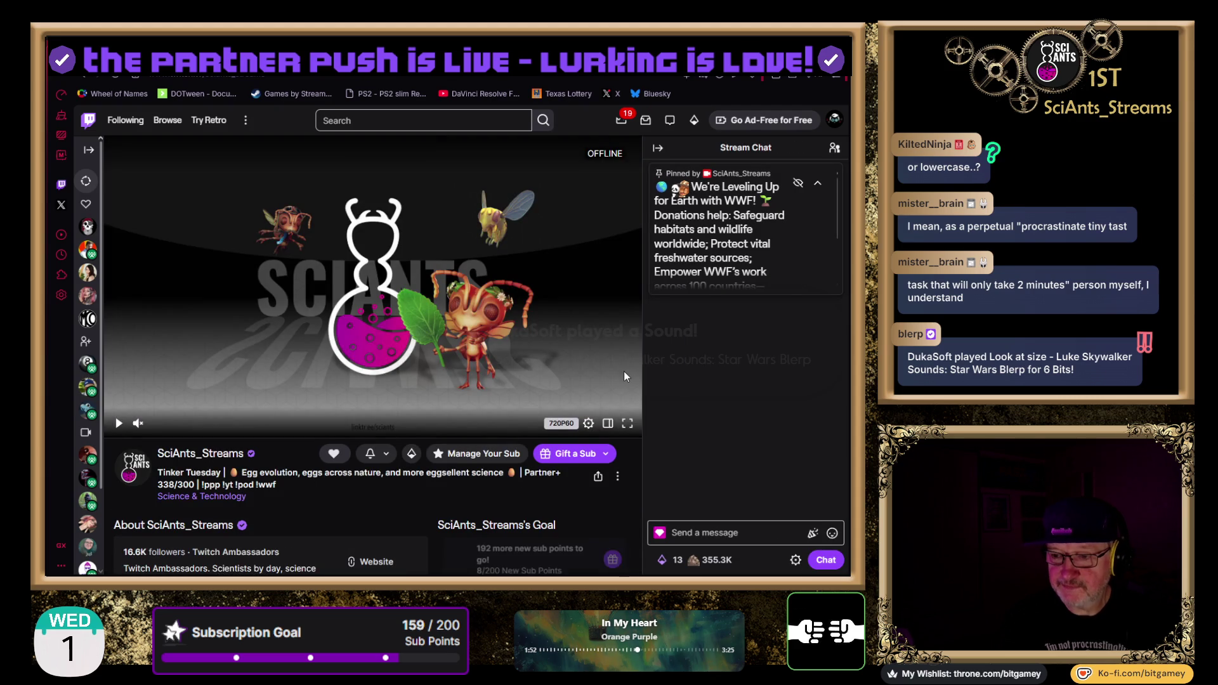
scroll(769, 190, down, 3)
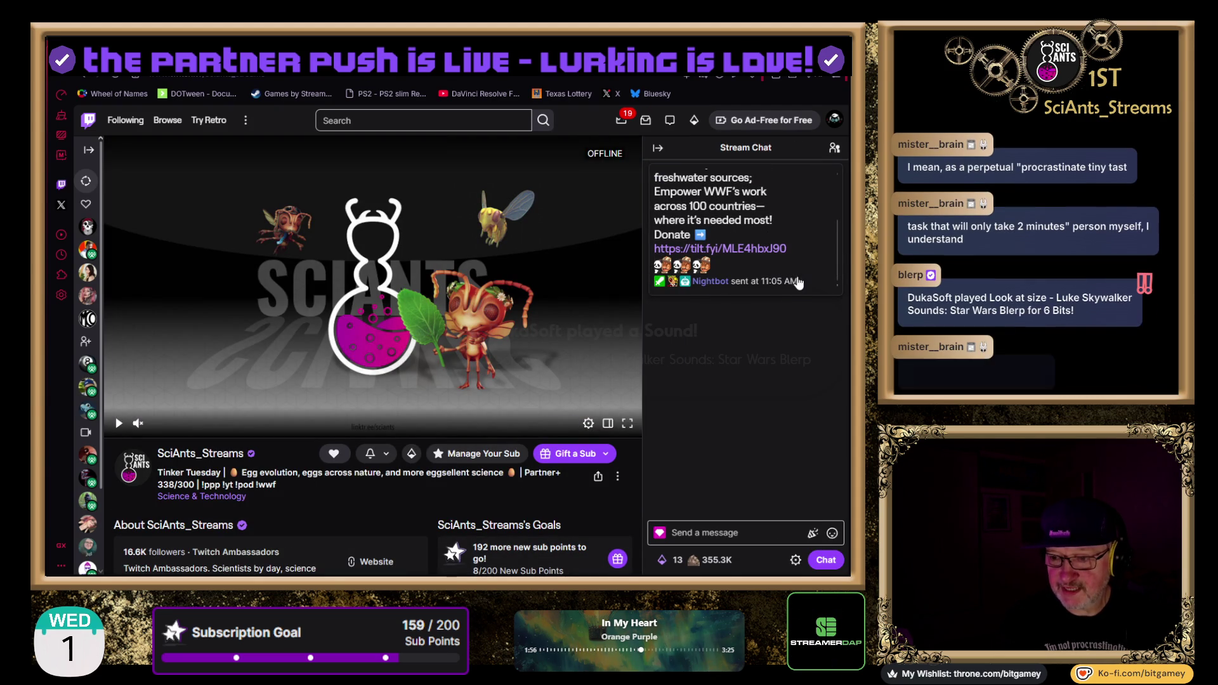
scroll(804, 270, up, 3)
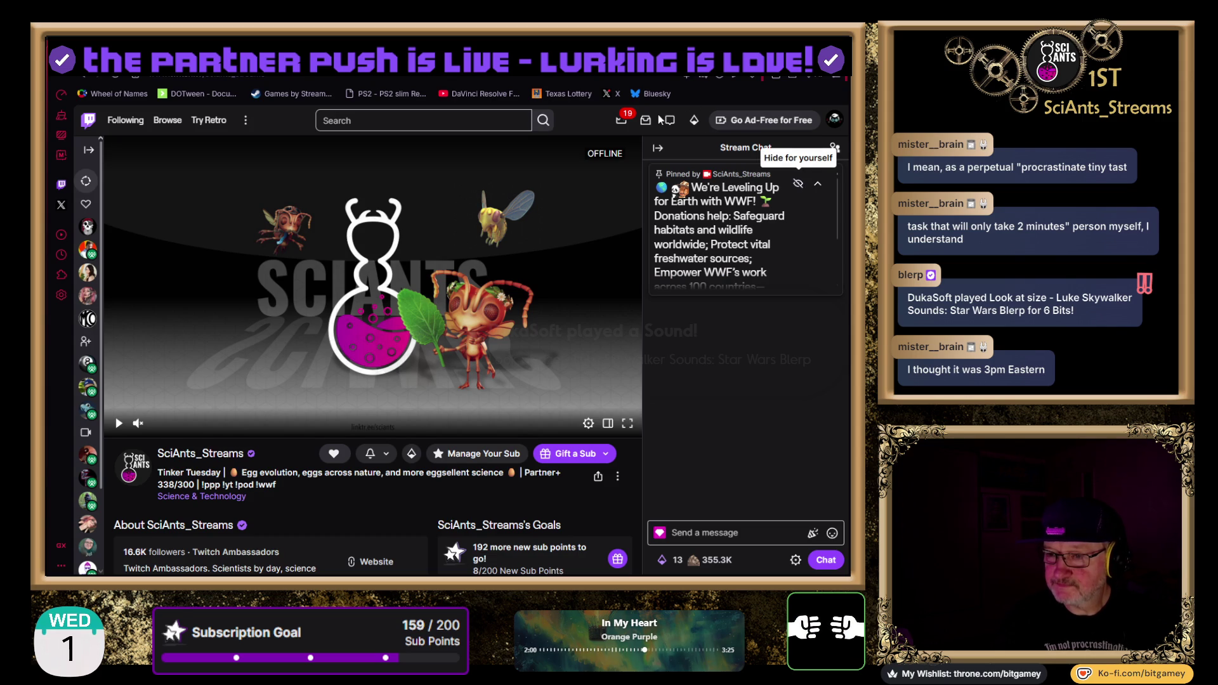
key(ctrl+Tab)
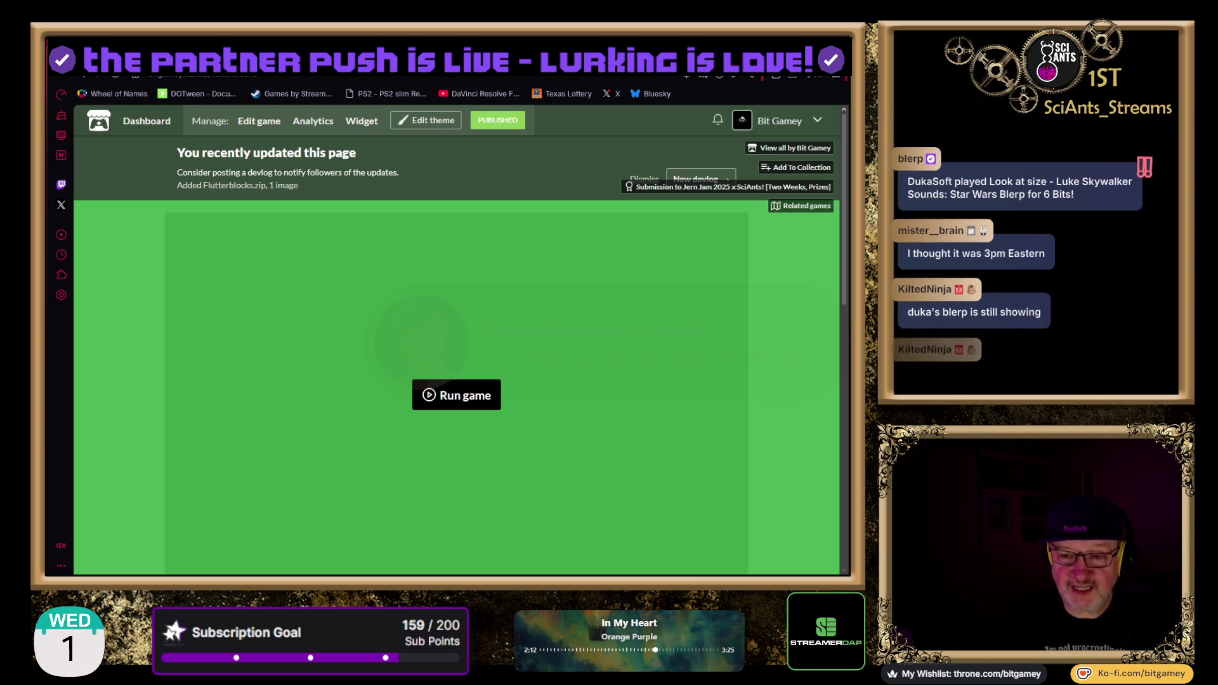
Follow the submission link to the Jern Jam 2025 x SciAnts! overview with 37 entries
click(754, 188)
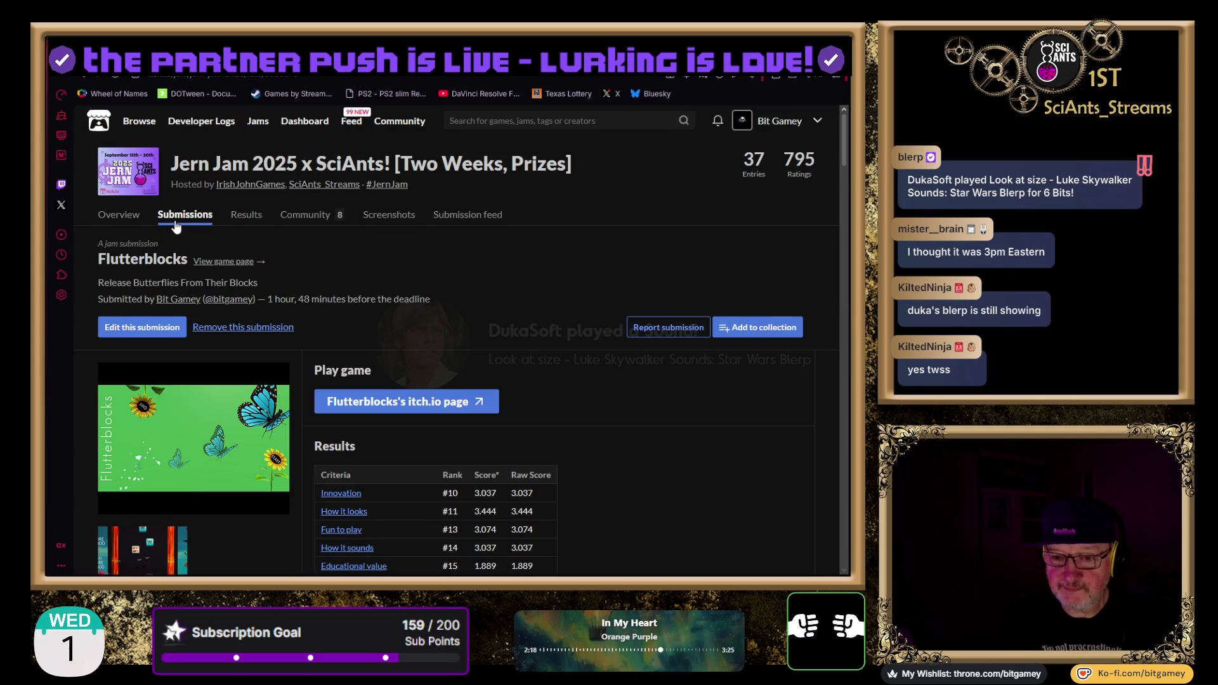
click(216, 168)
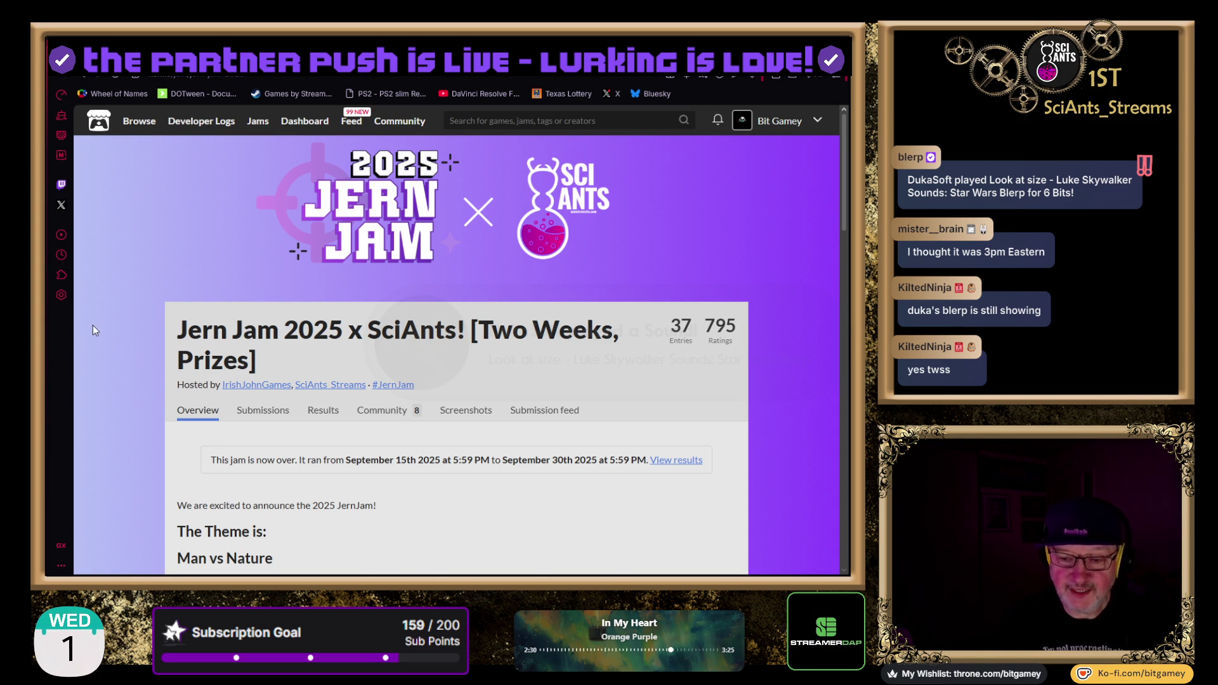
scroll(95, 325, down, 3)
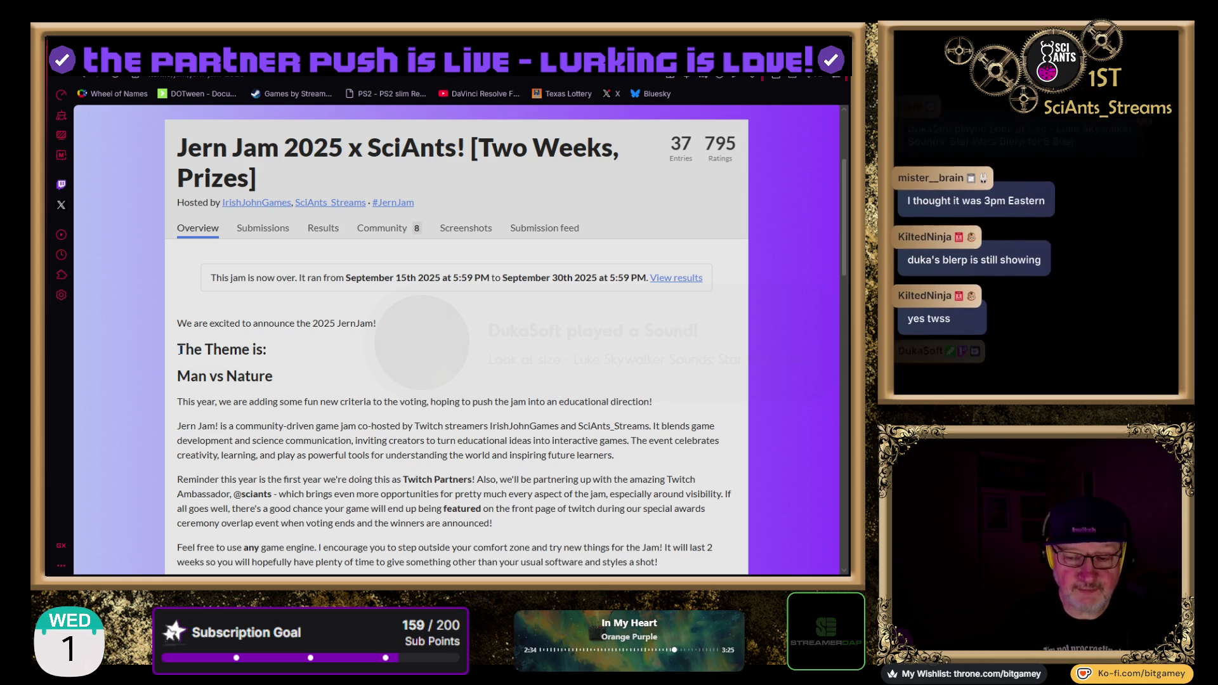
drag(177, 350, 262, 355)
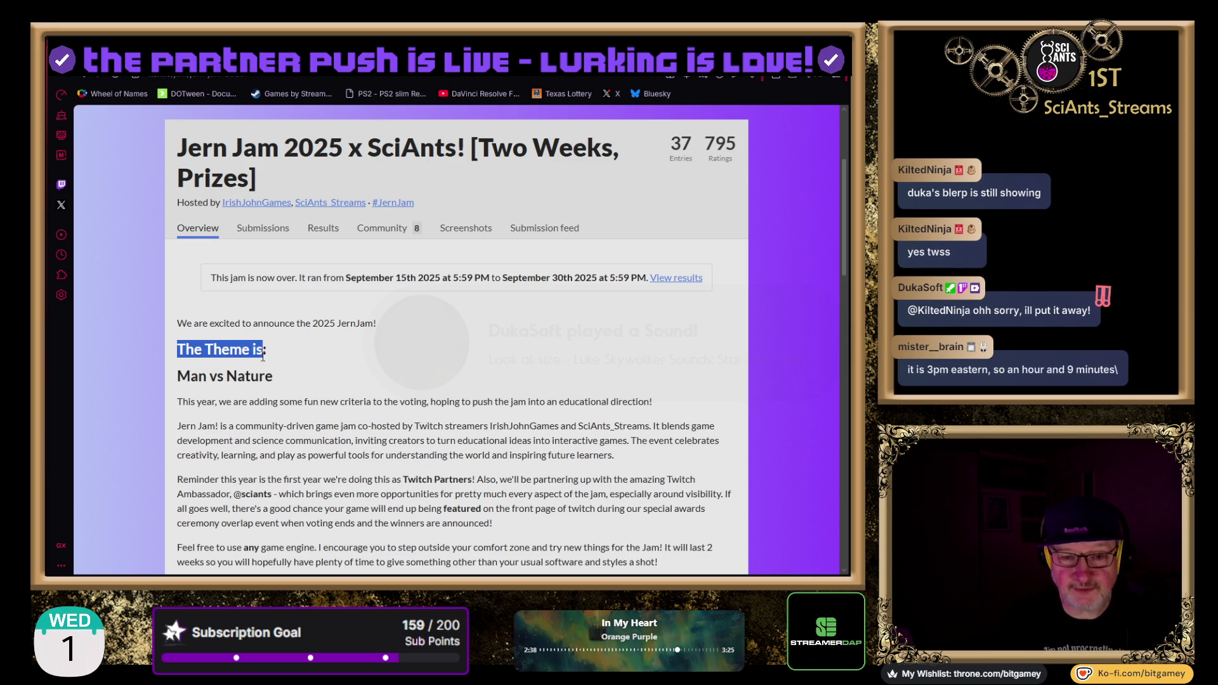
click(153, 397)
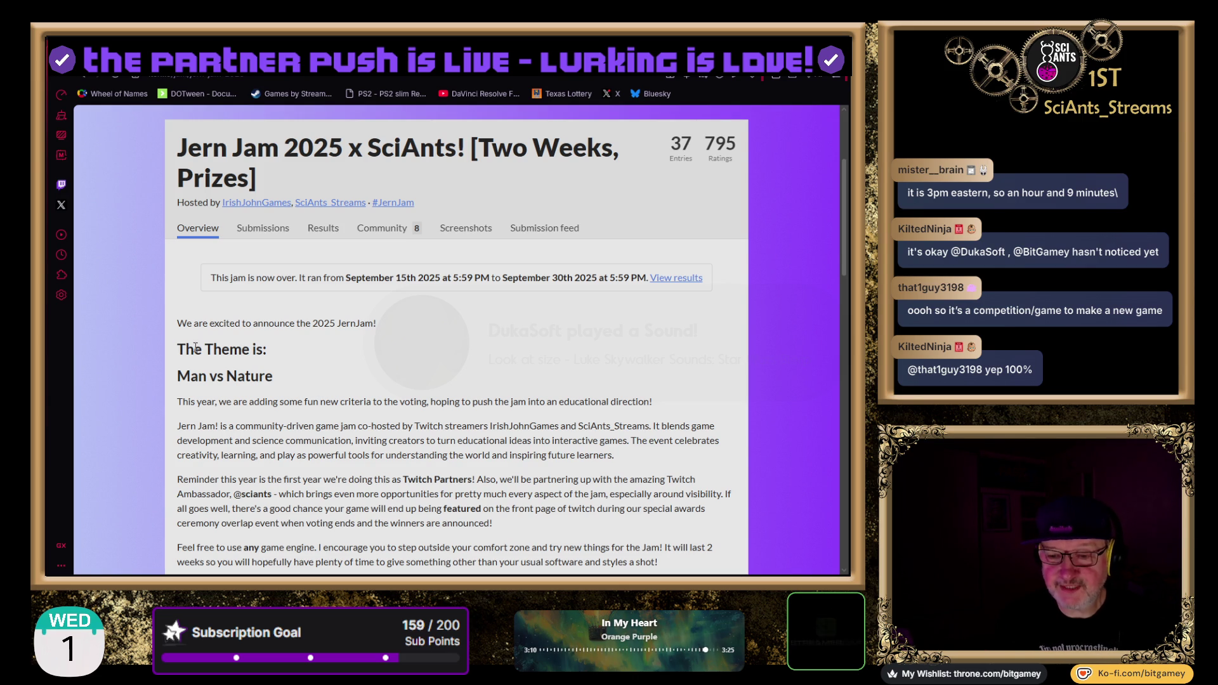
Scroll to the jam's Rules, highlight the rule banning AI-generated content, then clear the highlight
scroll(133, 321, down, 5)
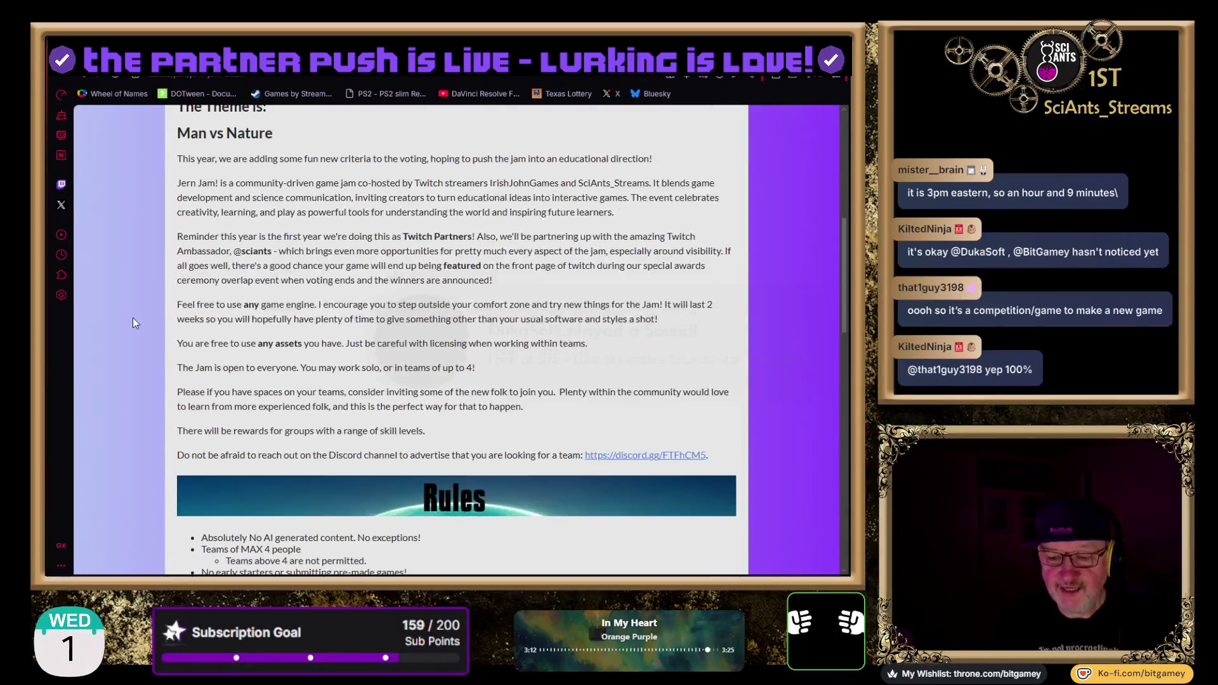
scroll(132, 323, down, 3)
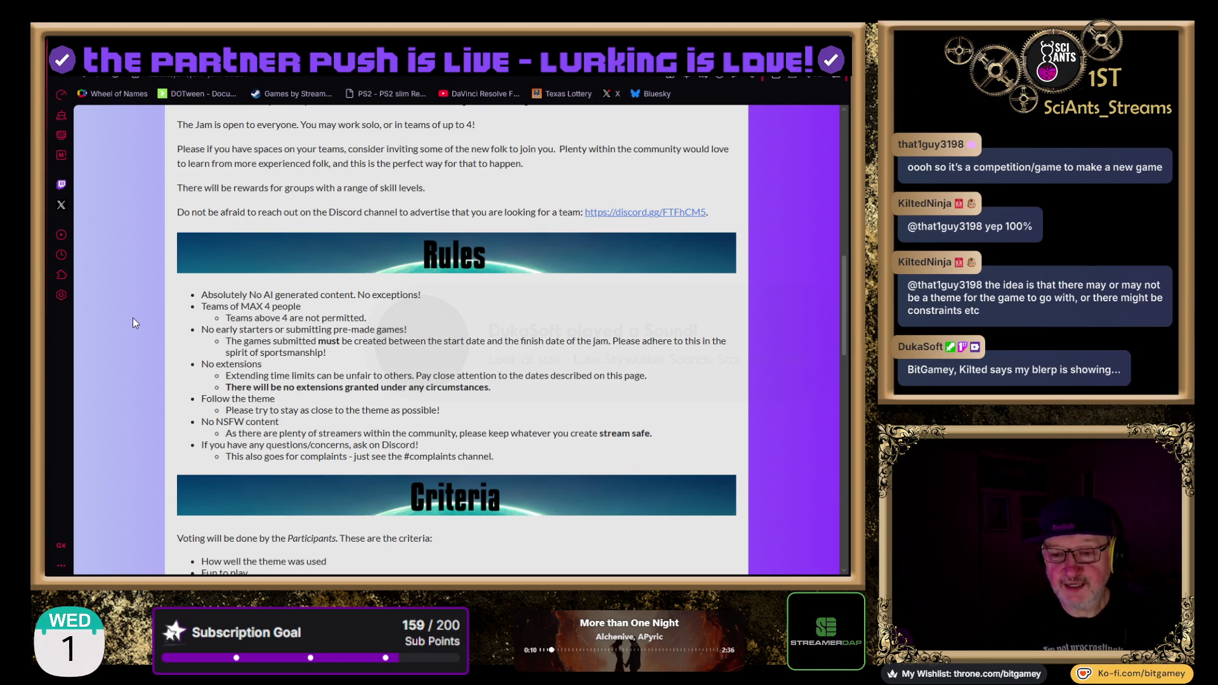
drag(228, 295, 315, 294)
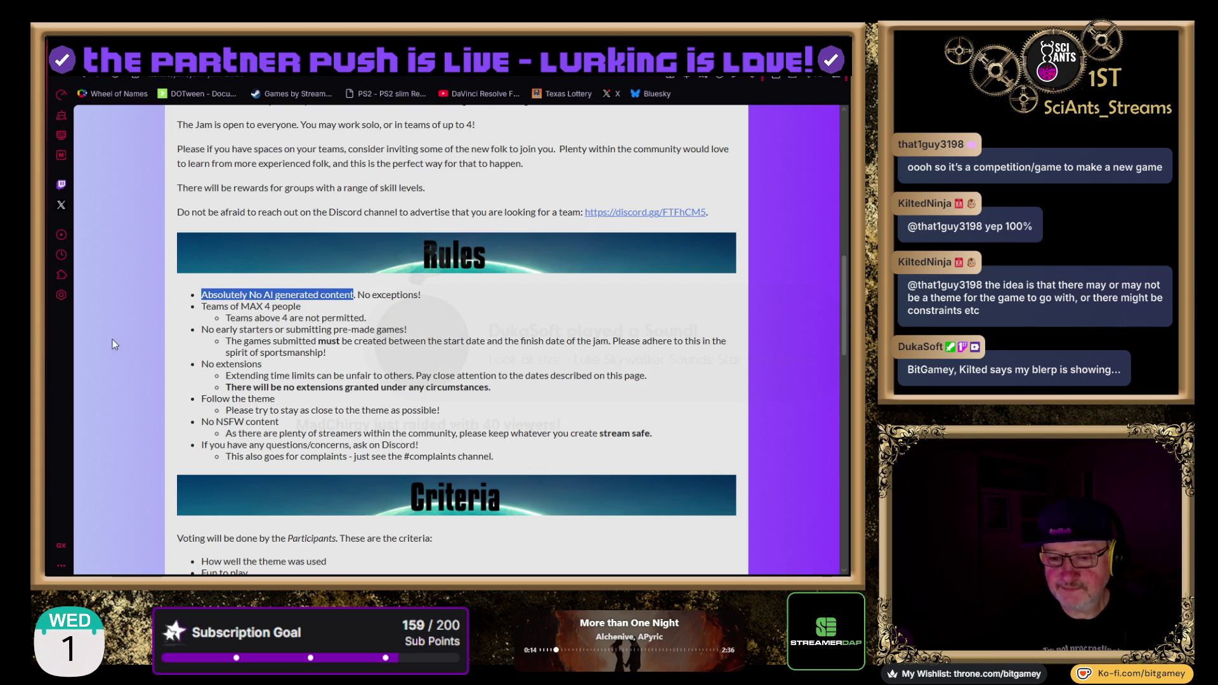
click(142, 336)
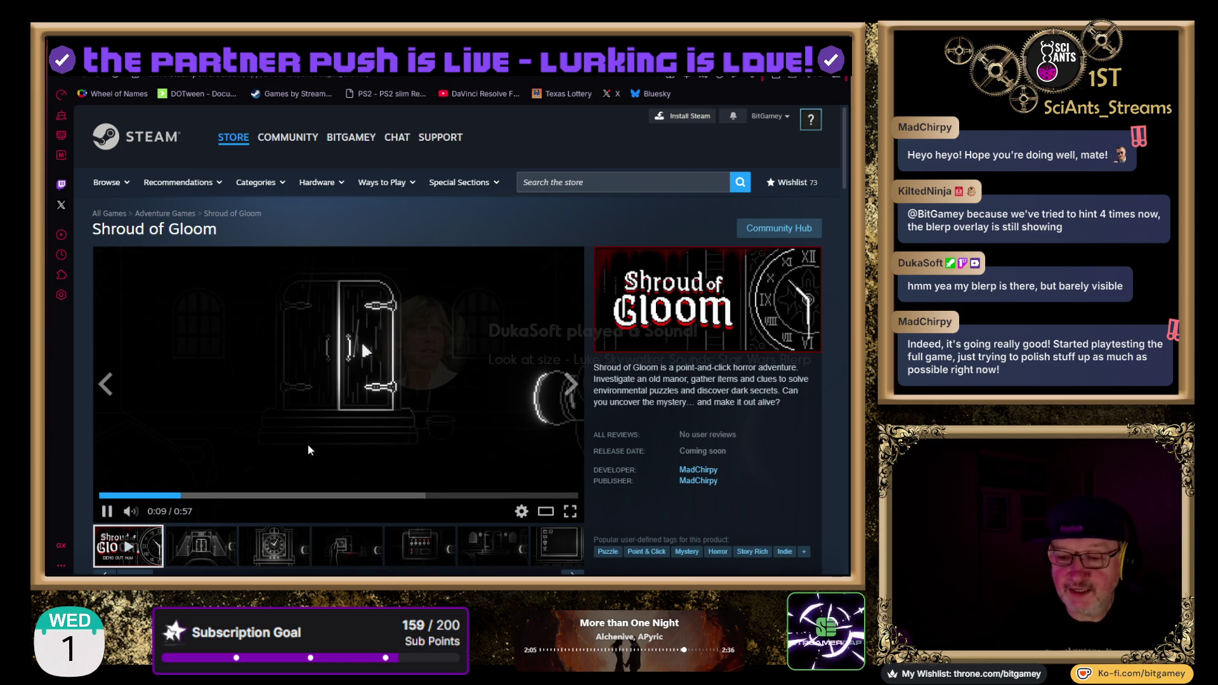
Show the staircase screenshot, then replay the trailer from the start at slightly higher volume
click(212, 554)
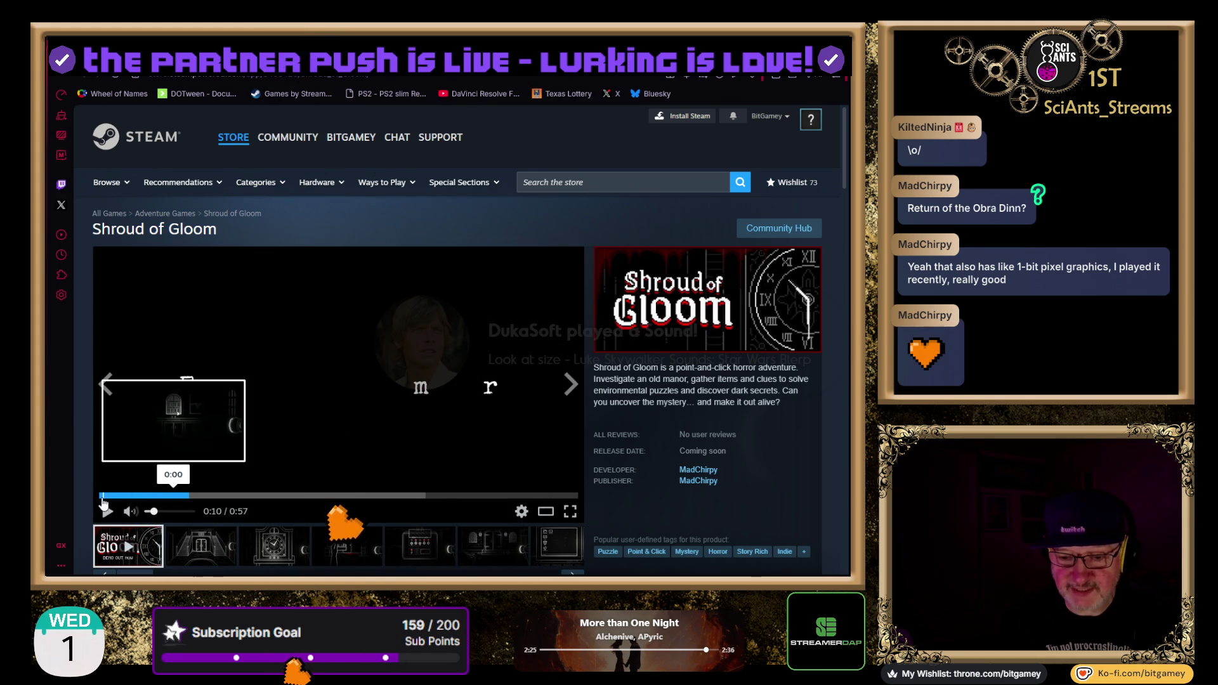
click(98, 530)
click(161, 511)
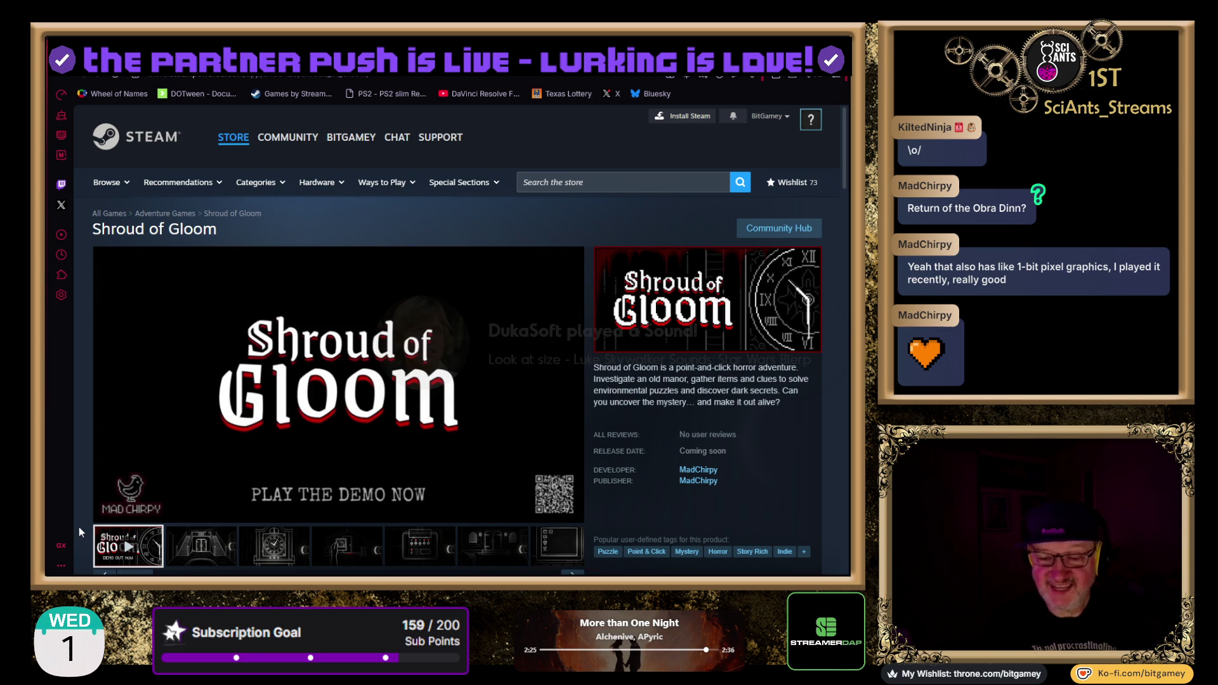
Step through the staircase, clock, hand-holding-photo and control-panel screenshots to the computer-desktop one
click(207, 540)
click(300, 555)
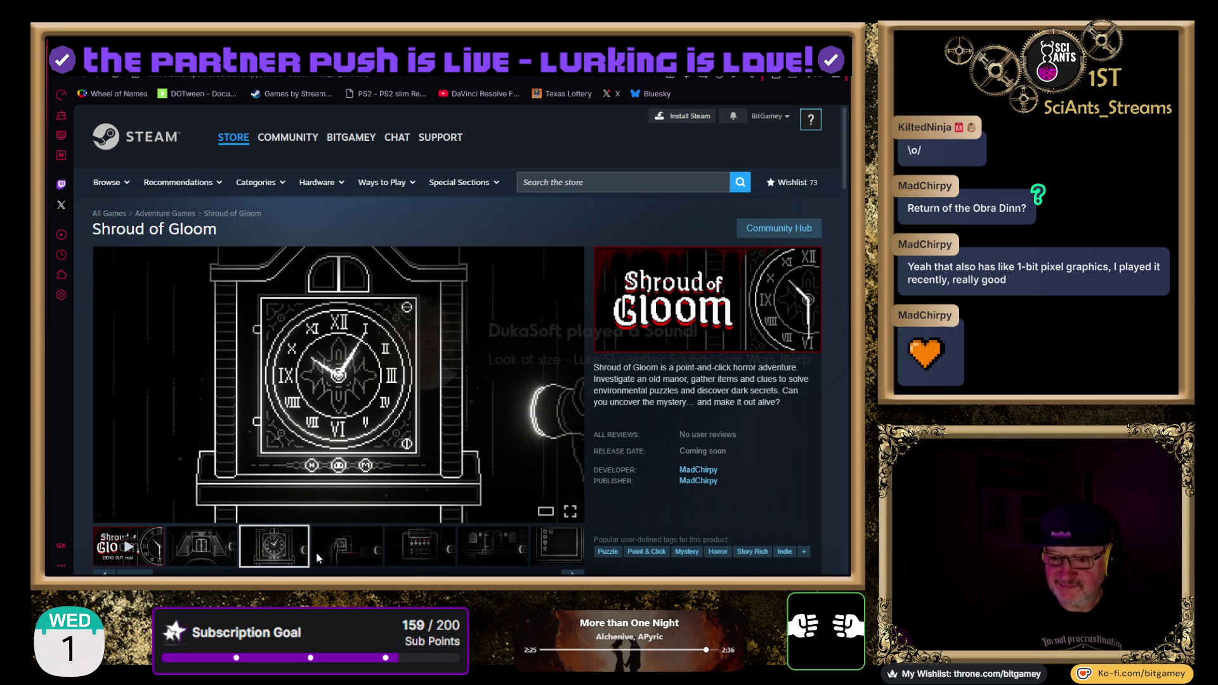
click(347, 549)
click(432, 561)
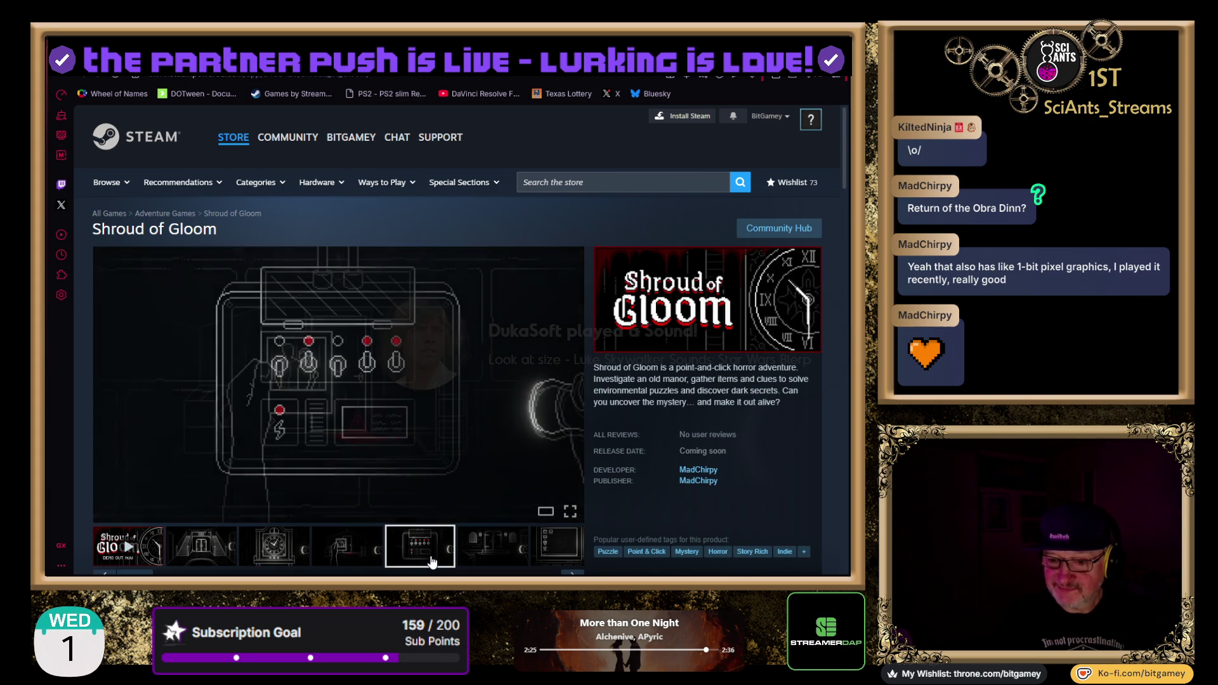
click(496, 556)
click(553, 549)
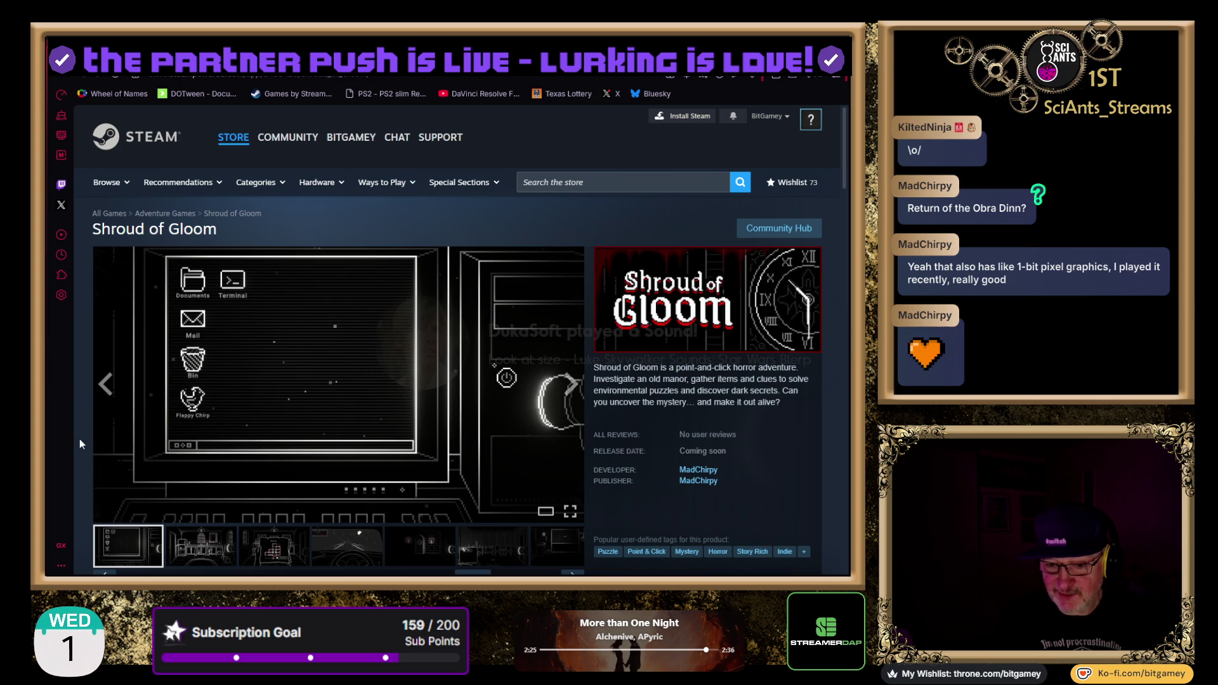
Scroll down to the Download Demo and wishlist sections, back up, and pick the staircase thumbnail
scroll(80, 441, down, 1)
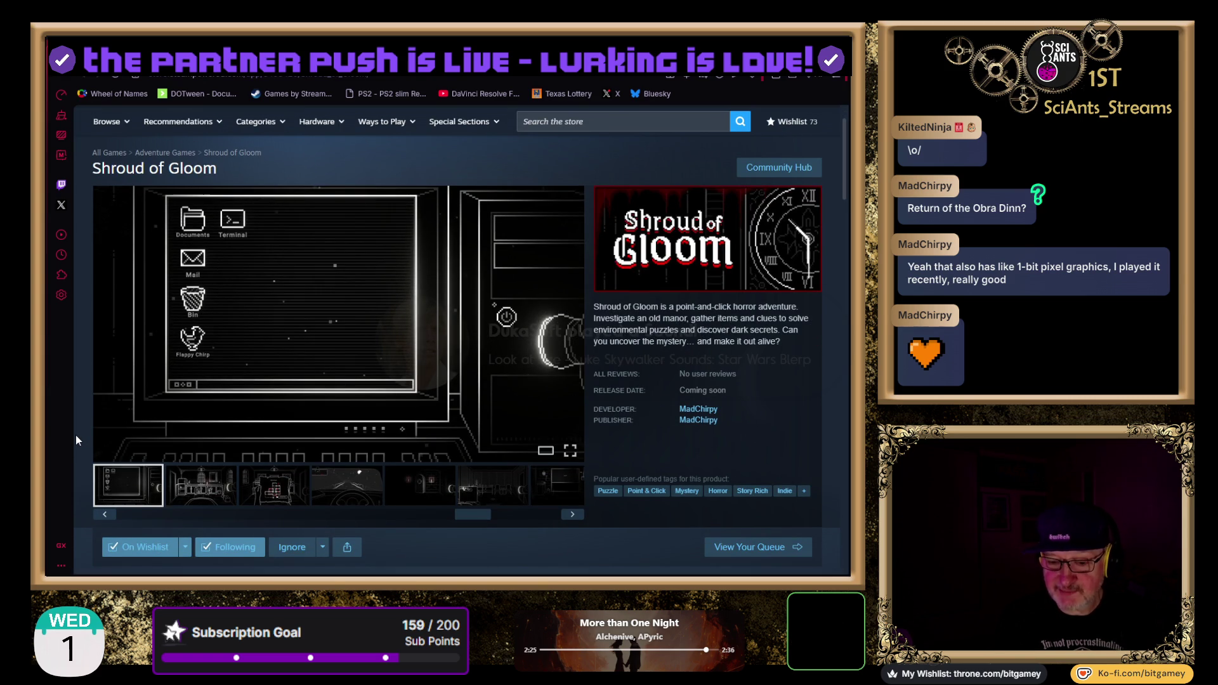
scroll(74, 435, down, 3)
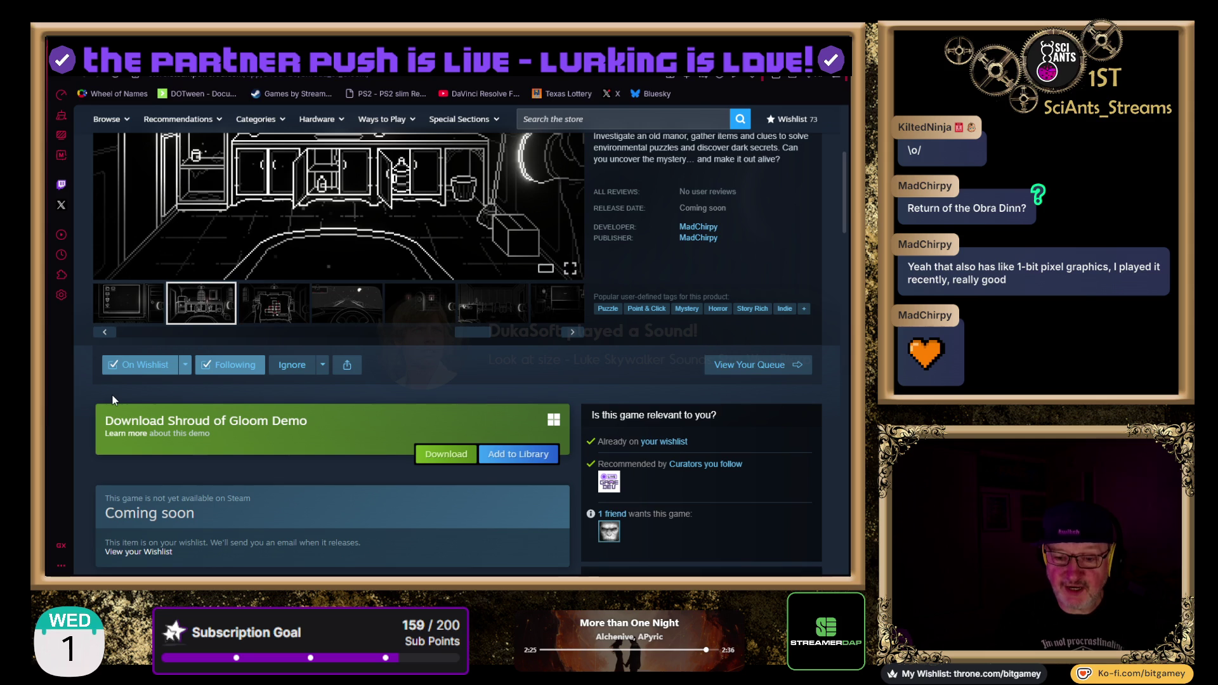
scroll(79, 403, down, 2)
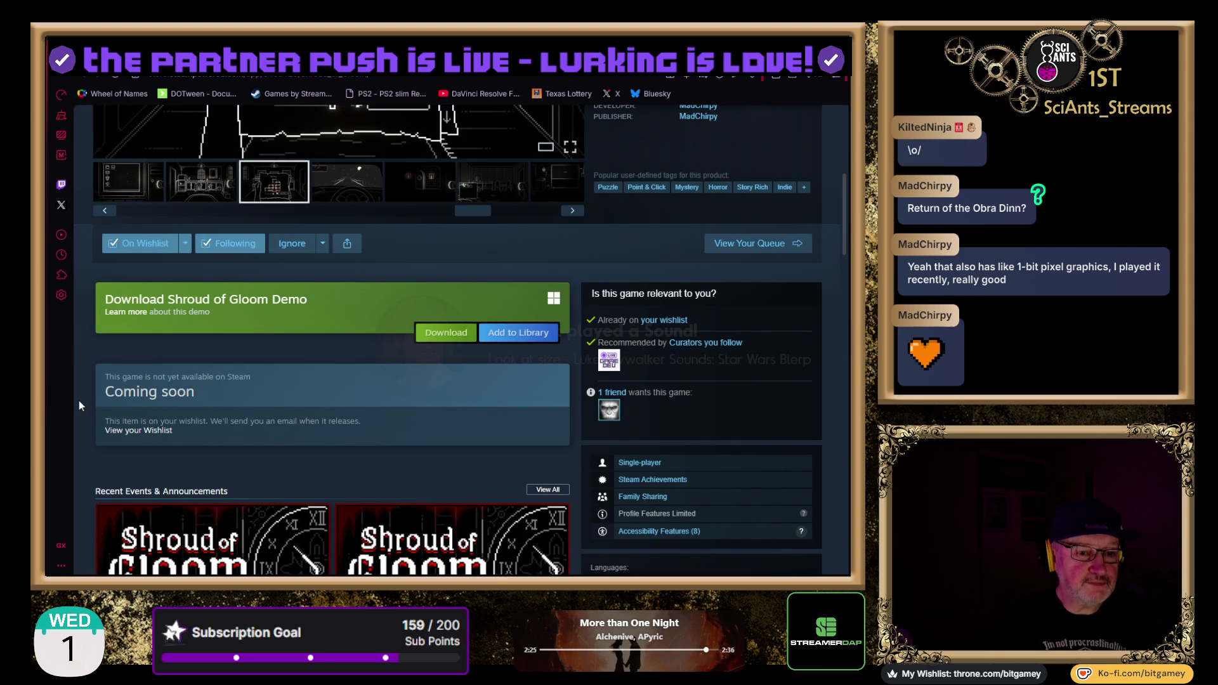
scroll(79, 401, up, 3)
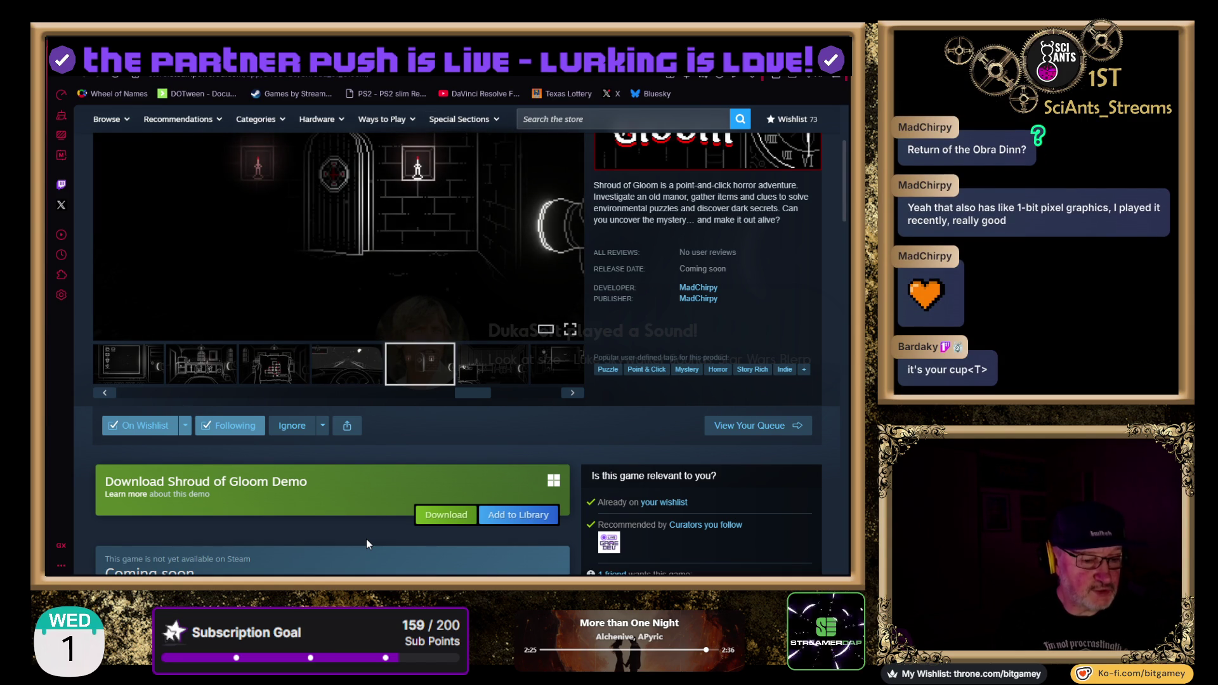
scroll(367, 537, down, 1)
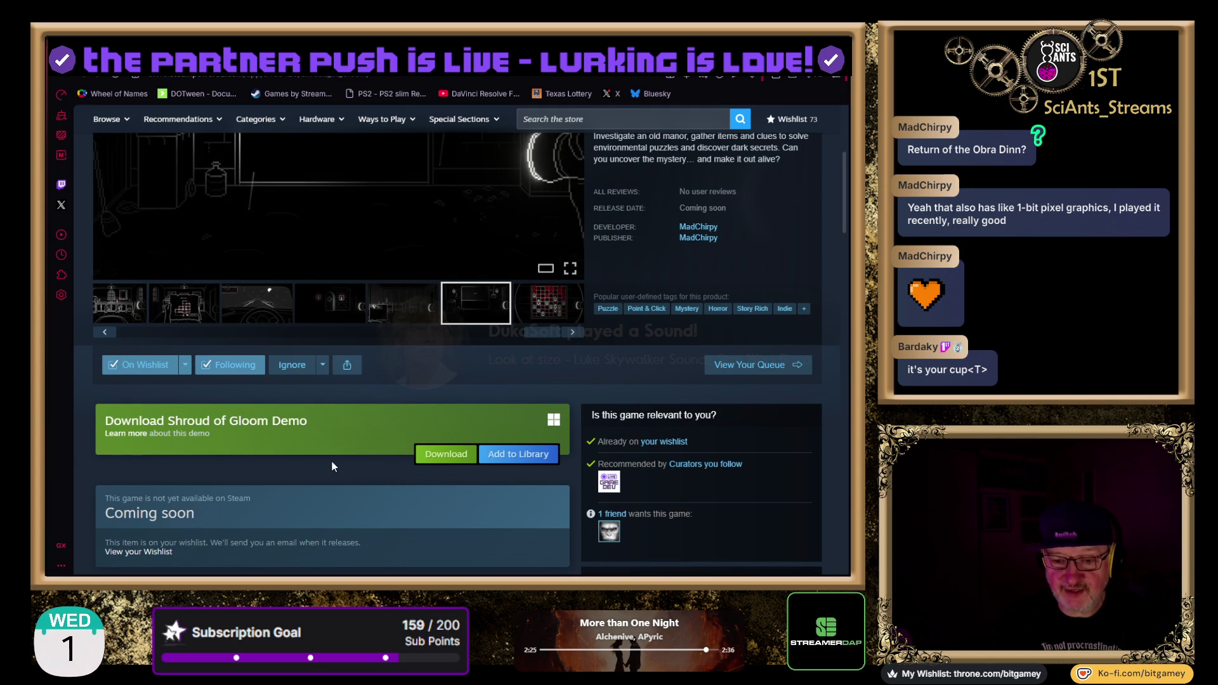
scroll(328, 514, up, 1)
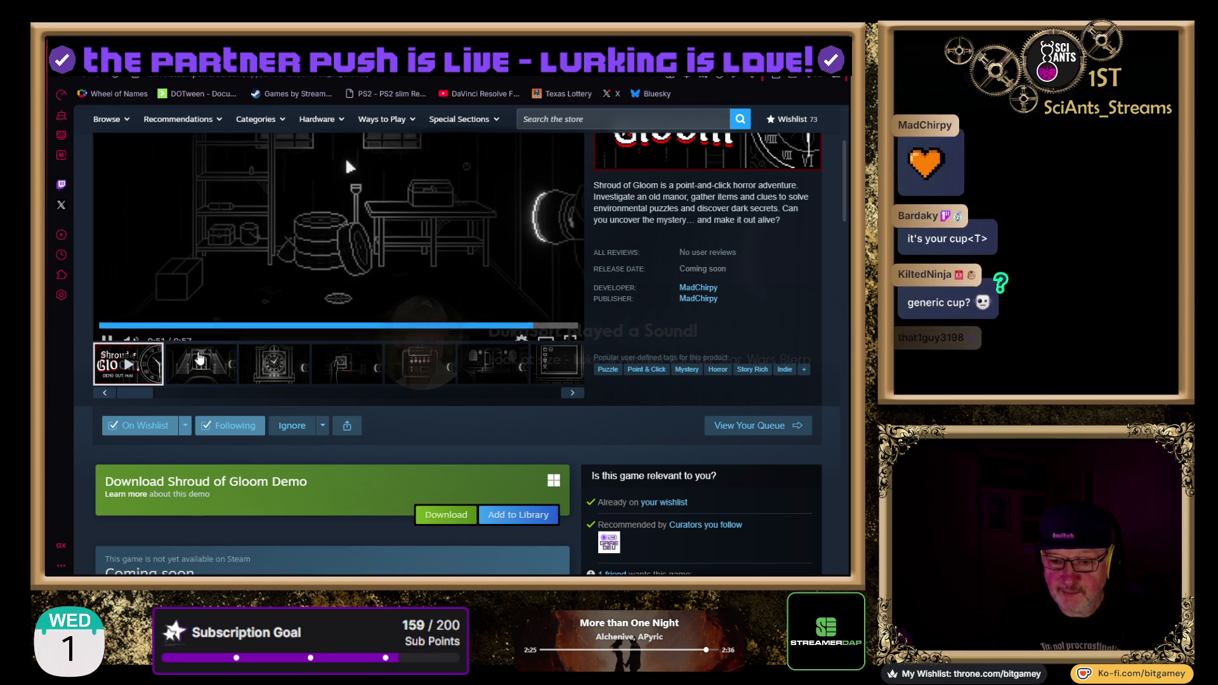
click(201, 371)
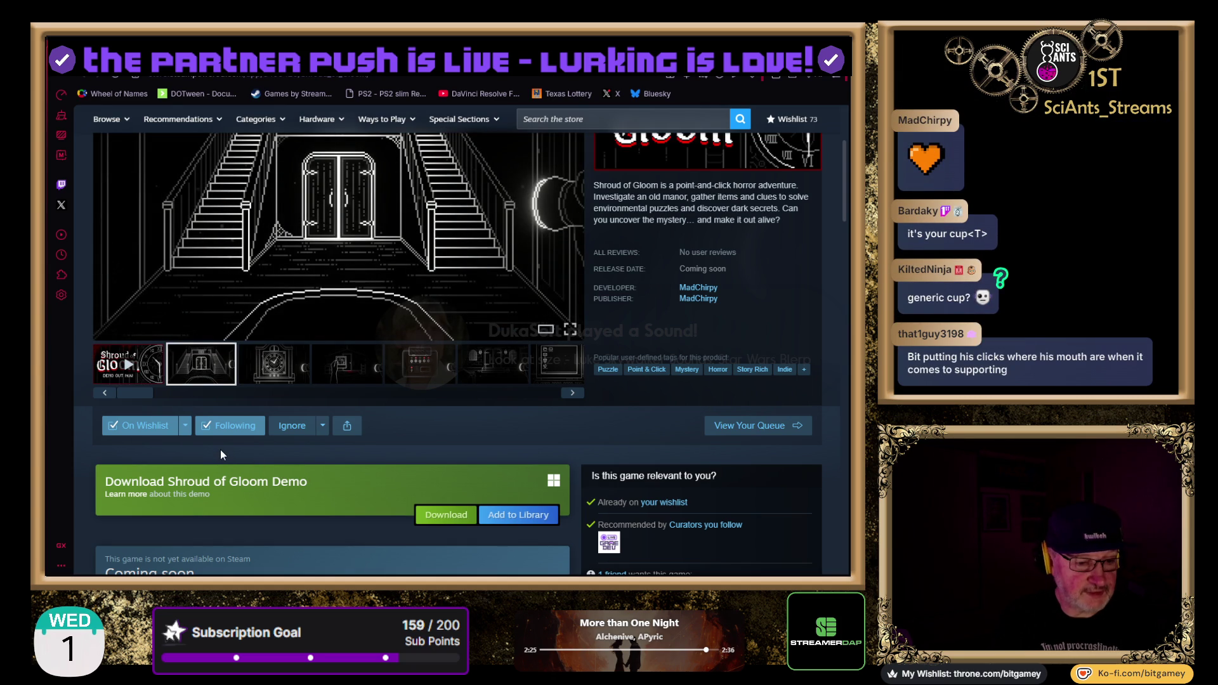